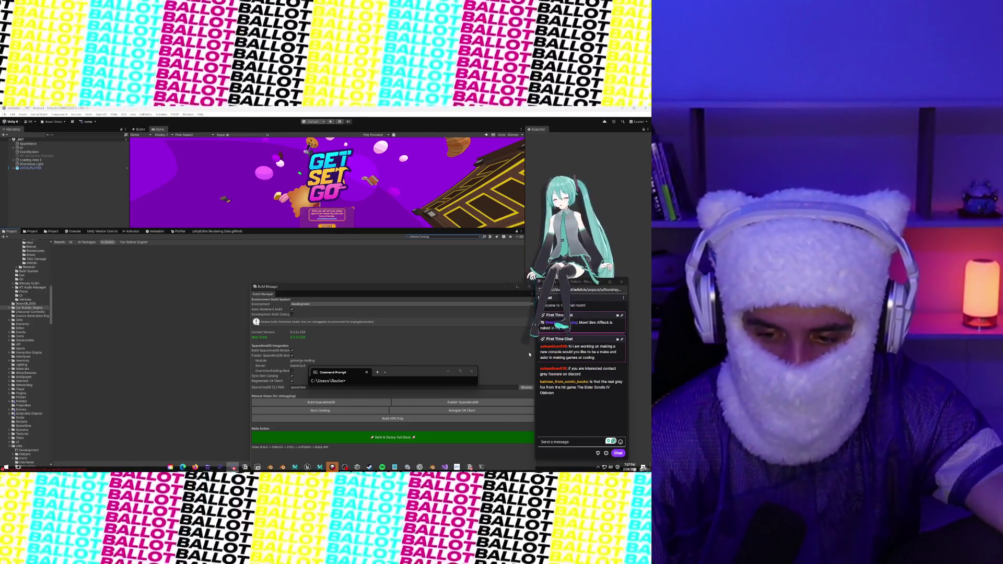
- Glance at a chat viewer's profile card, then browse the Explosion and FireballRoundExplosion asset folders
left_click(555, 369)
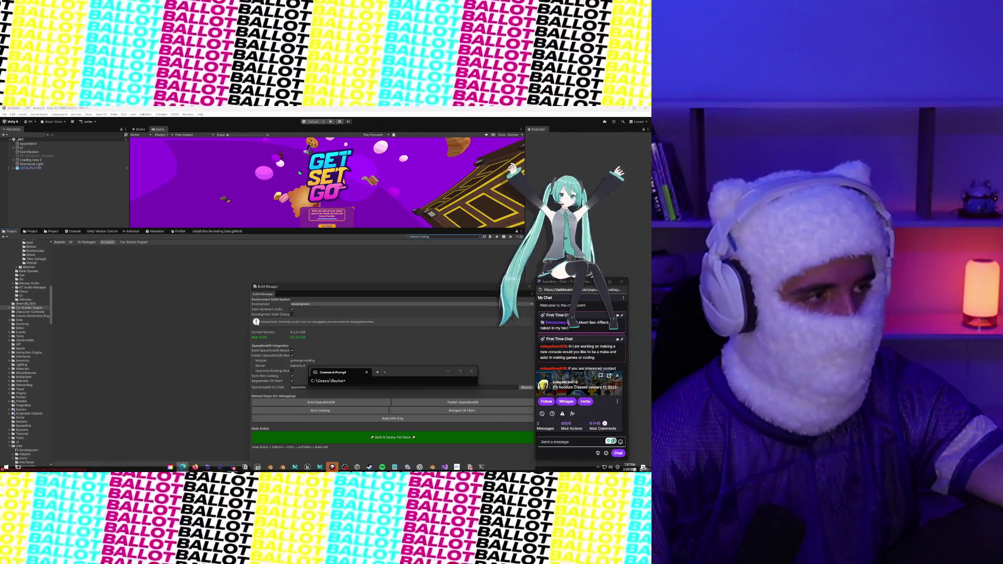
mouse_move(569, 355)
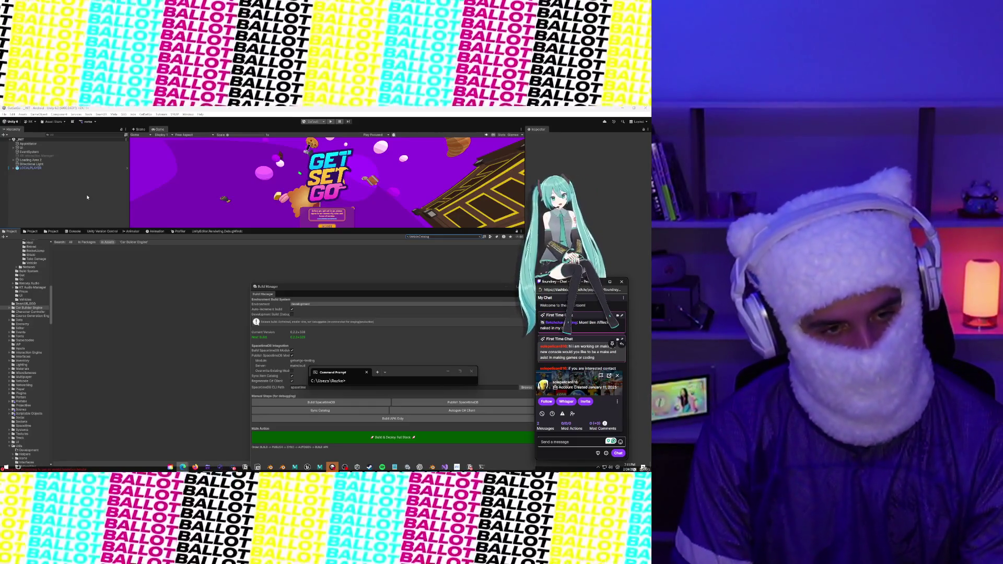
left_click(35, 228)
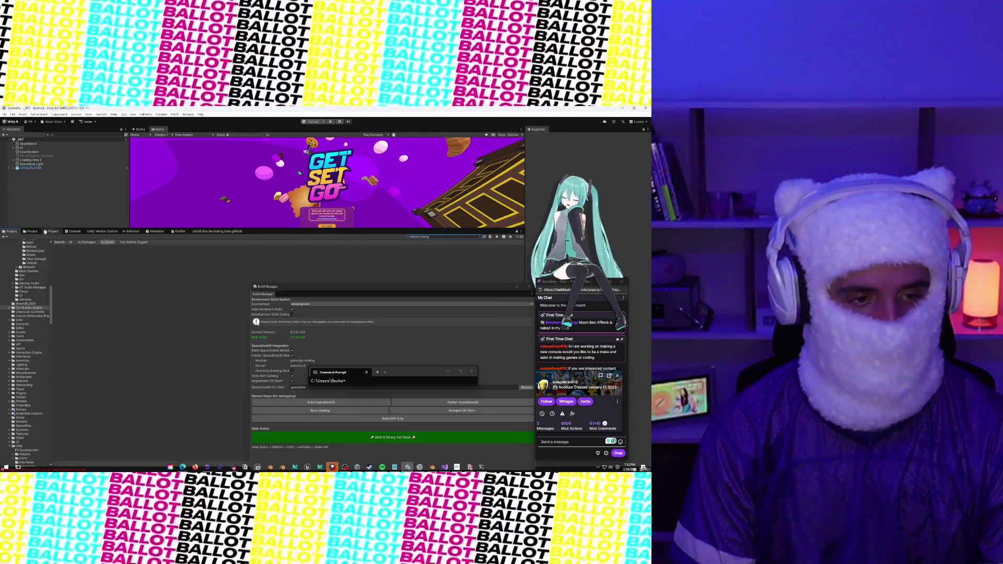
left_click(33, 231)
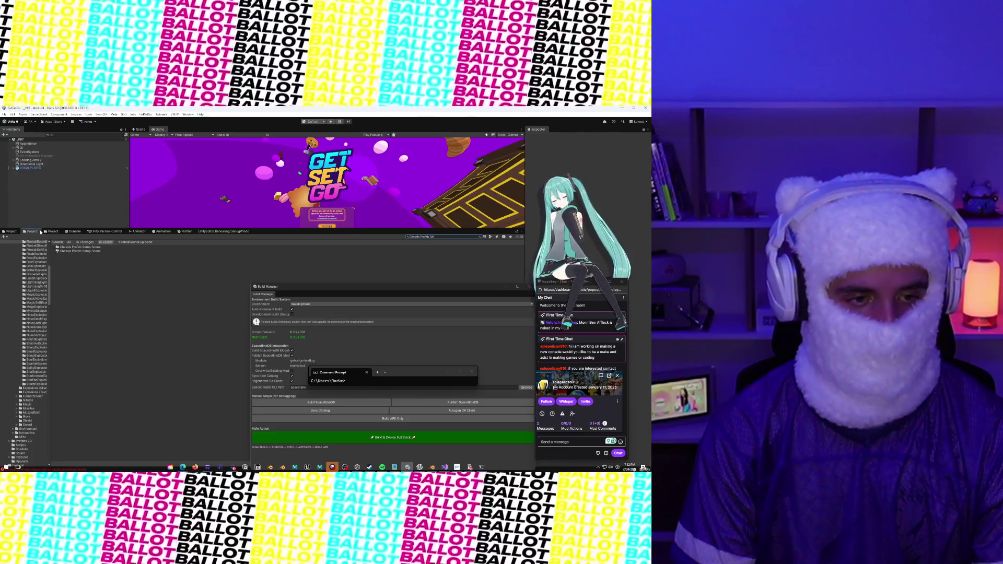
left_click(53, 231)
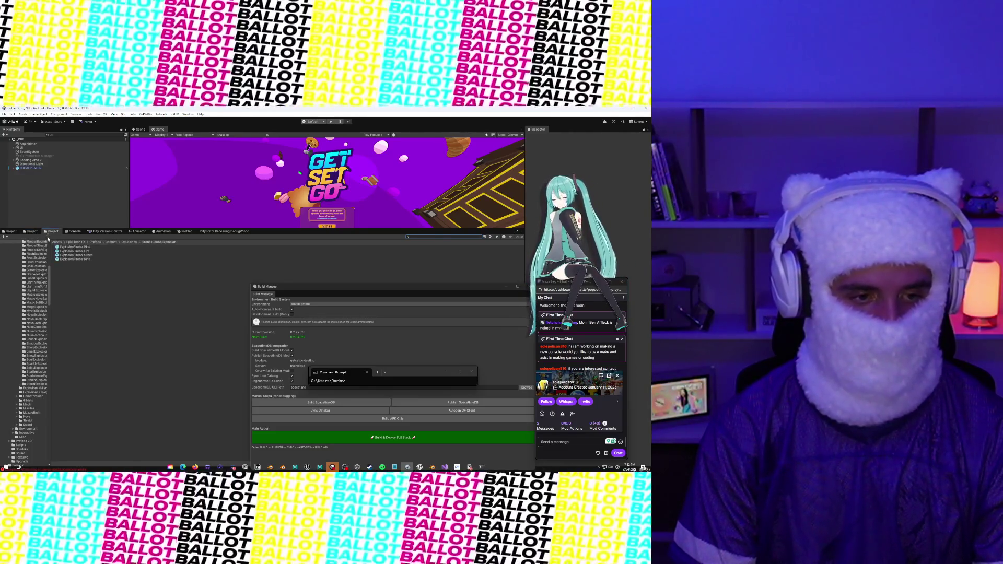
- Browse the Chassis Prefab Set and Car Builder Engine asset search results
mouse_move(51, 242)
left_mouse_down()
mouse_move(110, 246)
mouse_move(71, 242)
left_mouse_up()
scroll(51, 244, "up", 5)
left_click(33, 232)
scroll(32, 313, "up", 3)
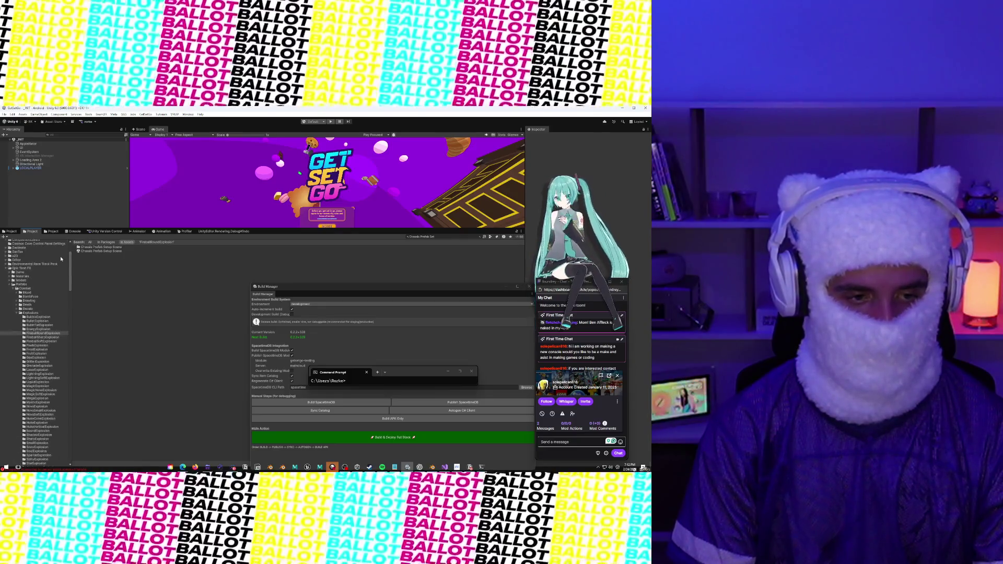
left_click(10, 231)
left_click_drag(53, 265, 70, 266)
- Select the GetSetGo folder and switch to the Console's error logs
scroll(48, 286, "up", 10)
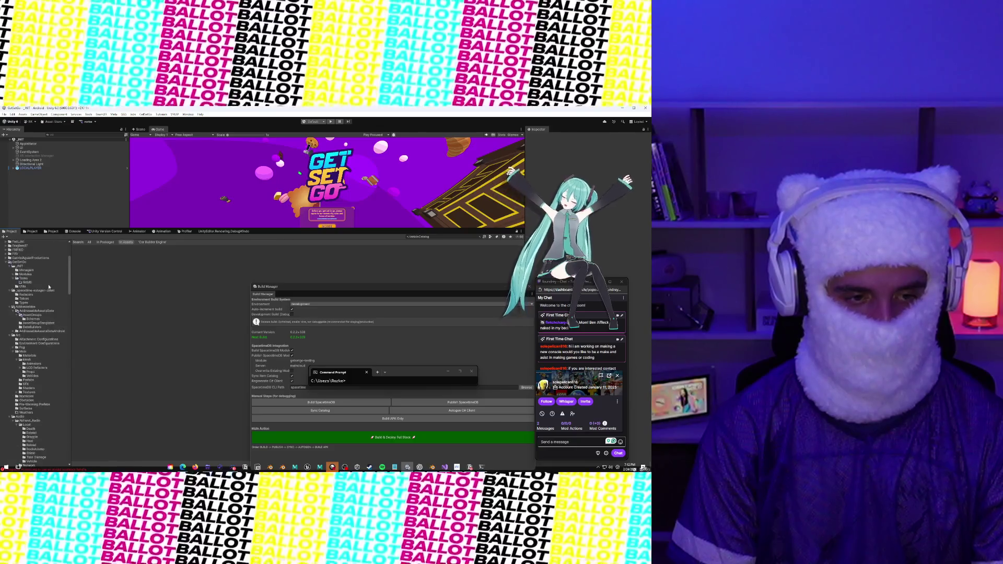
scroll(49, 286, "up", 5)
left_click(19, 342)
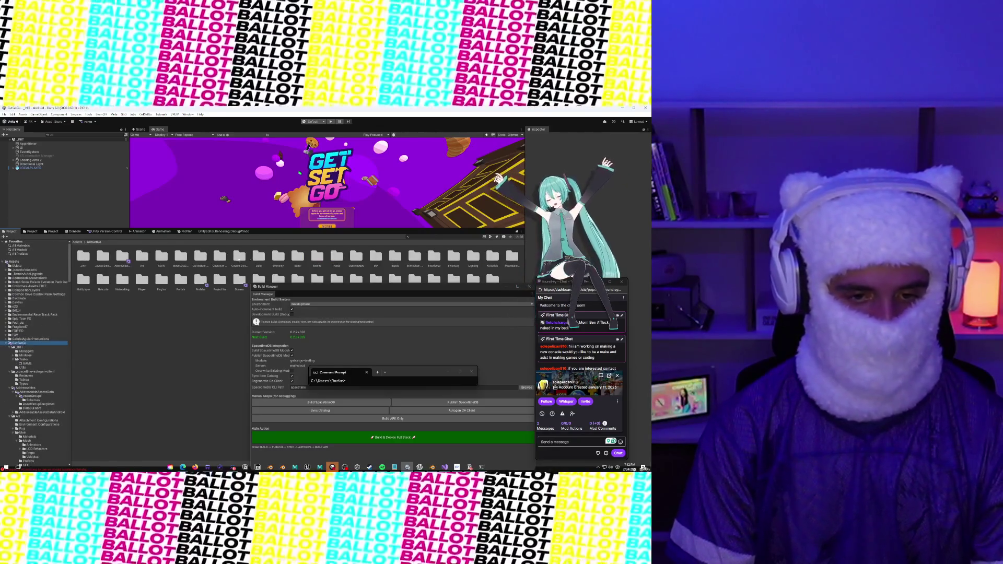
left_click(73, 231)
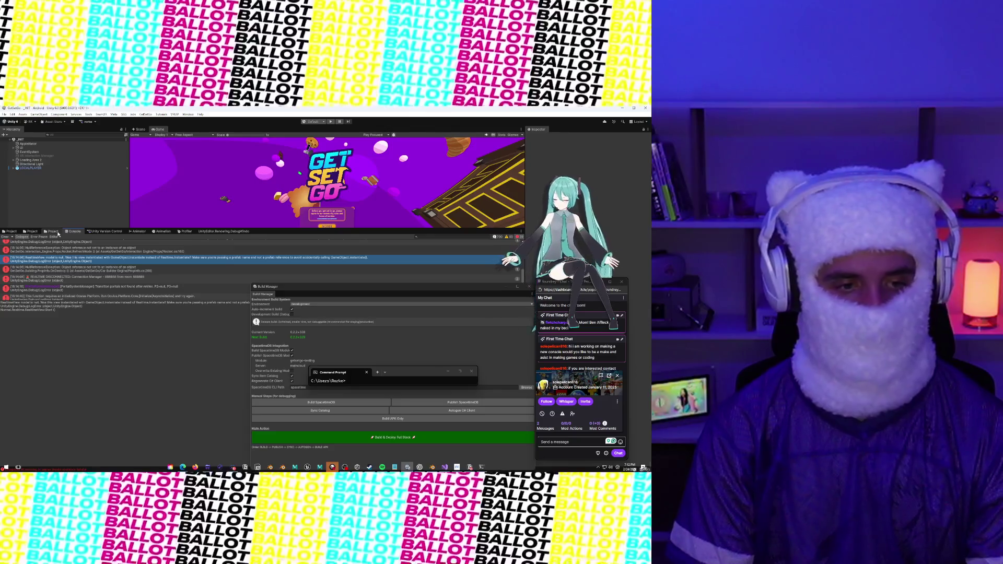
left_click(54, 232)
left_click(73, 232)
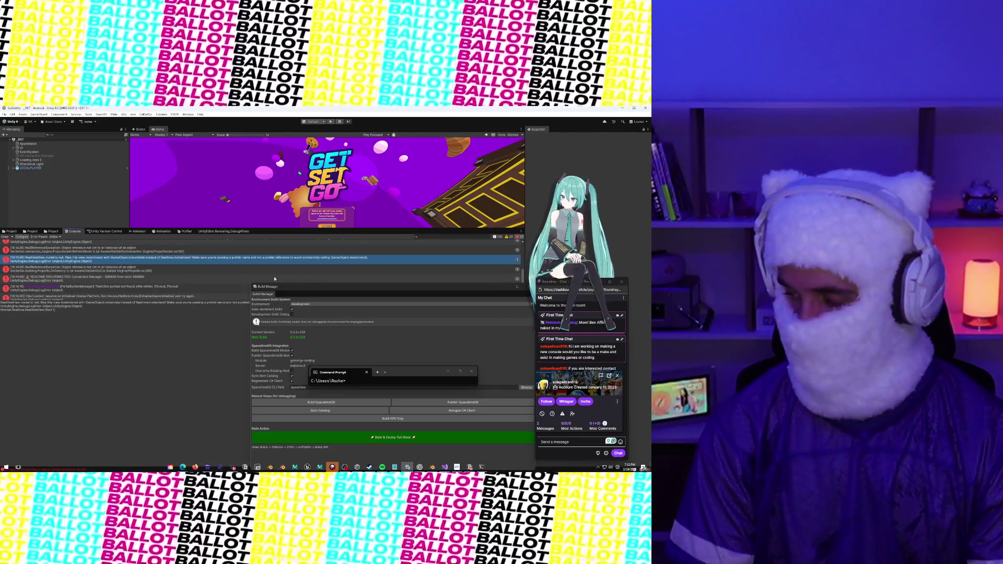
left_click(617, 376)
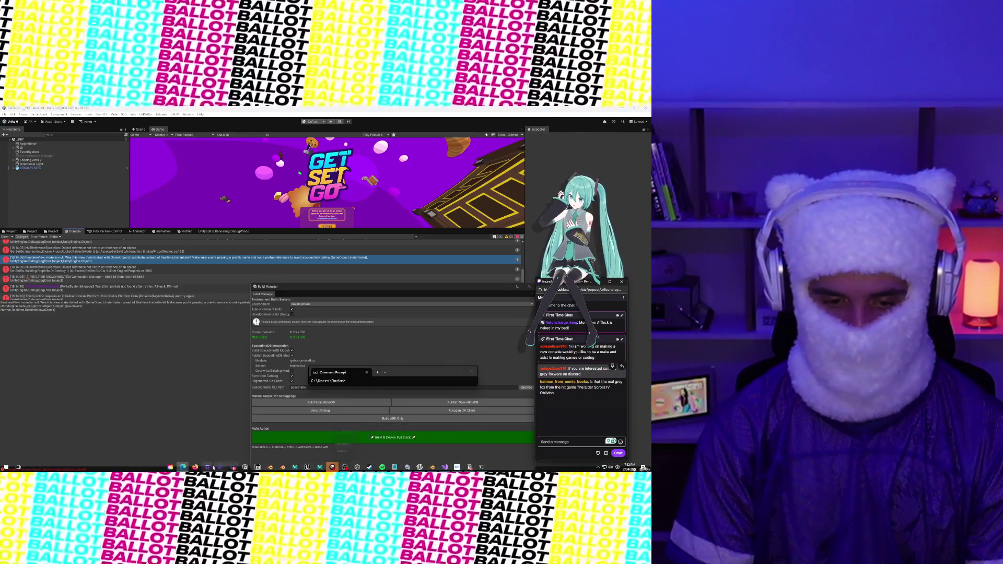
mouse_move(186, 469)
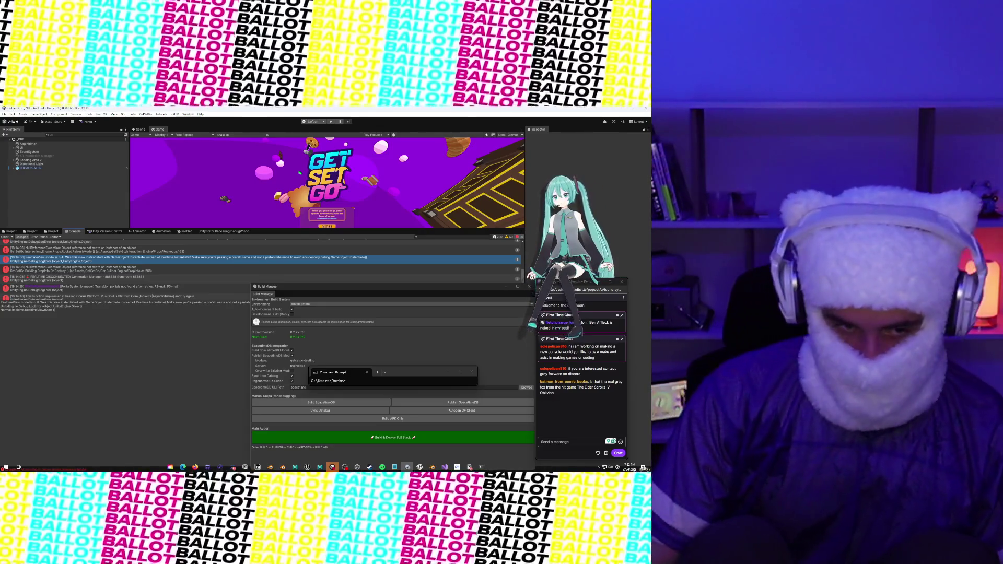
- Switch the bottom panel back to Project assets and nudge the Build Manager window down and left
left_click(12, 232)
mouse_move(343, 293)
left_mouse_down()
mouse_move(324, 303)
mouse_move(326, 325)
mouse_move(335, 302)
mouse_move(334, 330)
mouse_move(335, 303)
mouse_move(338, 318)
left_mouse_up()
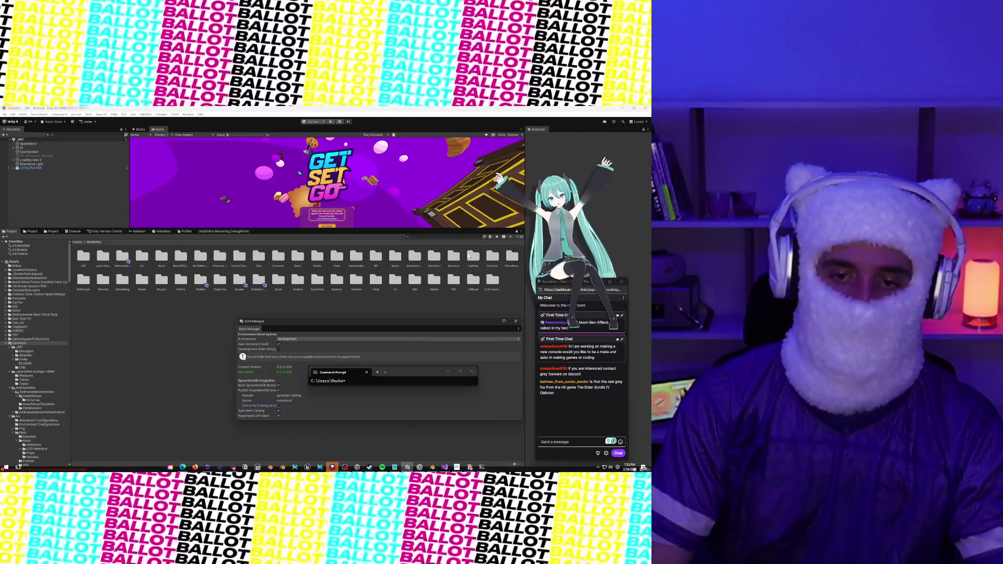
- Search the assets for 'ca Word', open the SANDBOX_ICE_WORLD scene, and enlarge the view area
left_click(457, 236)
type("ca Word")
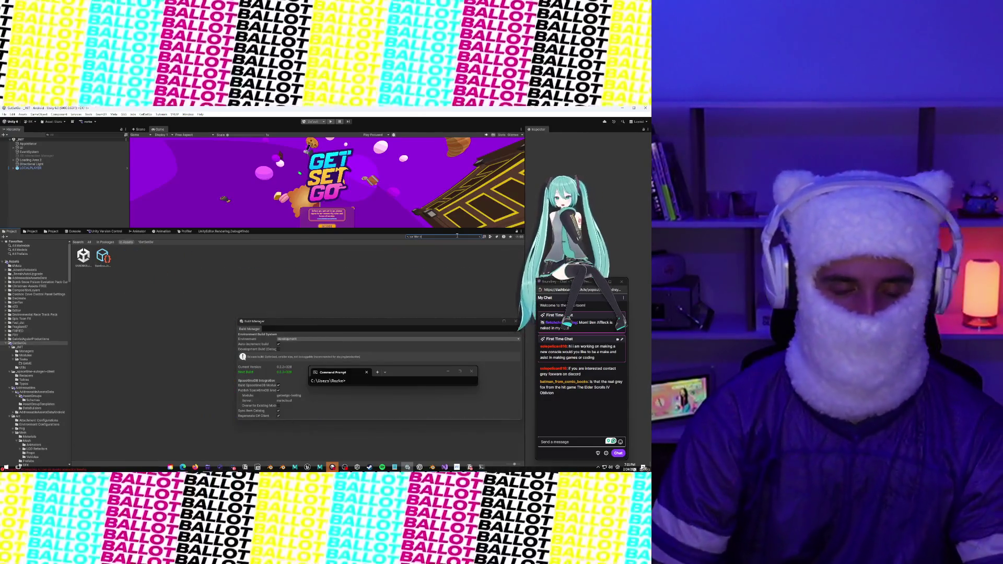
left_click(82, 263)
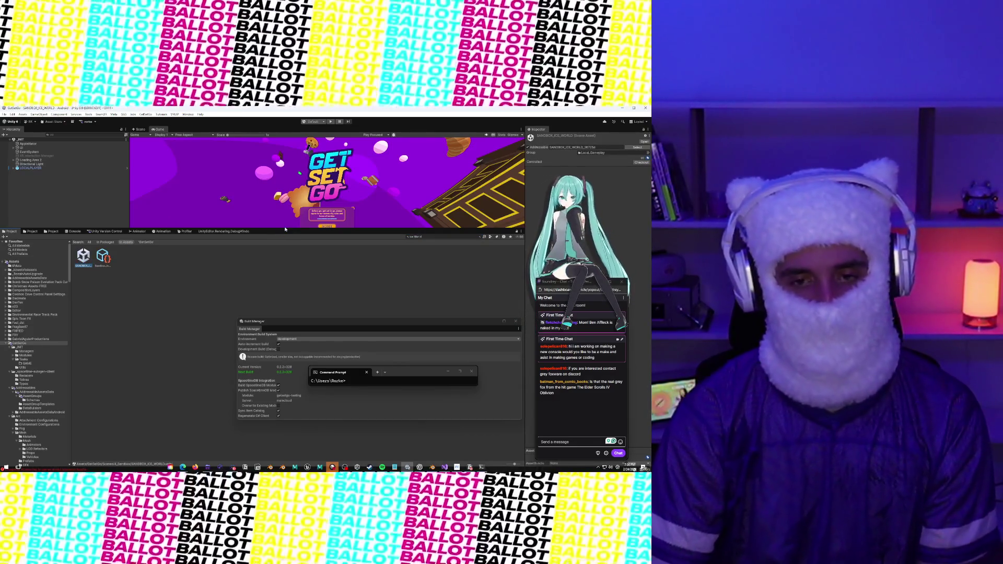
mouse_move(283, 231)
left_mouse_down()
mouse_move(286, 286)
mouse_move(334, 340)
left_mouse_up()
- Switch to the Scene view and tilt it over the ice field toward the pyramid
left_click(141, 129)
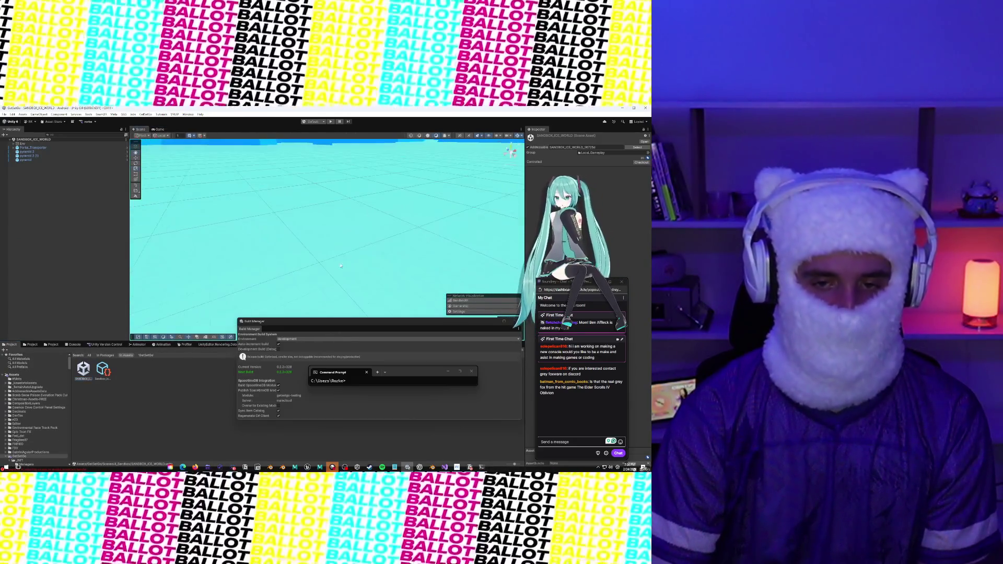
mouse_move(345, 236)
left_mouse_down()
mouse_move(300, 277)
mouse_move(371, 234)
mouse_move(334, 237)
mouse_move(329, 223)
mouse_move(300, 217)
left_mouse_up()
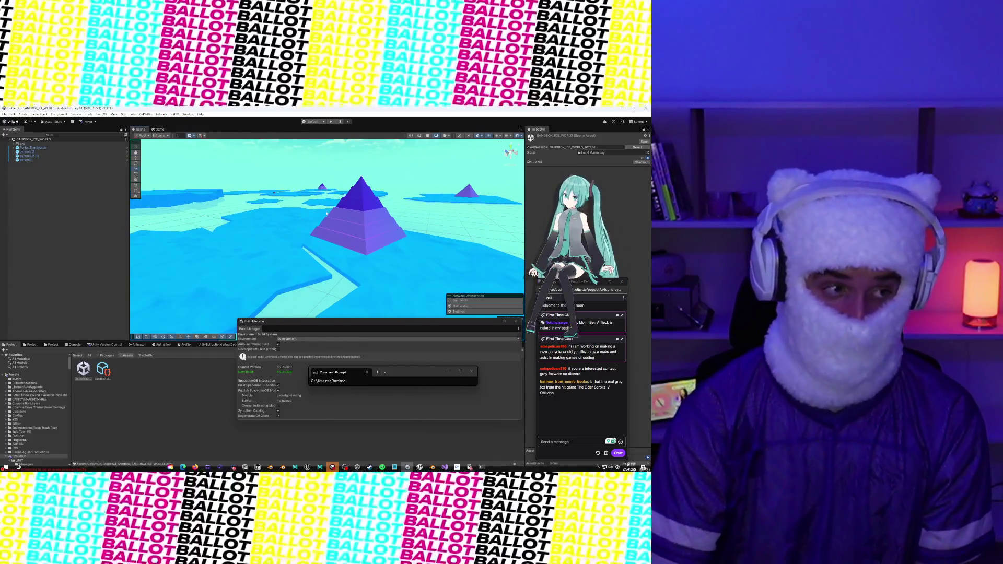
- Select and zoom in on pyramid 2, then orbit to a low, level angle across the ice
left_click(350, 211)
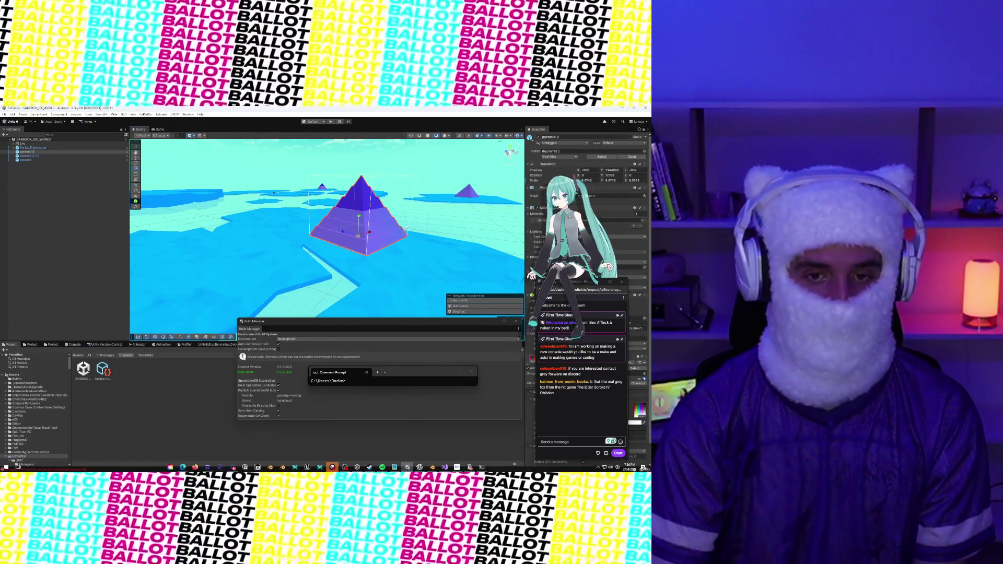
left_click(350, 212)
scroll(347, 236, "up", 5)
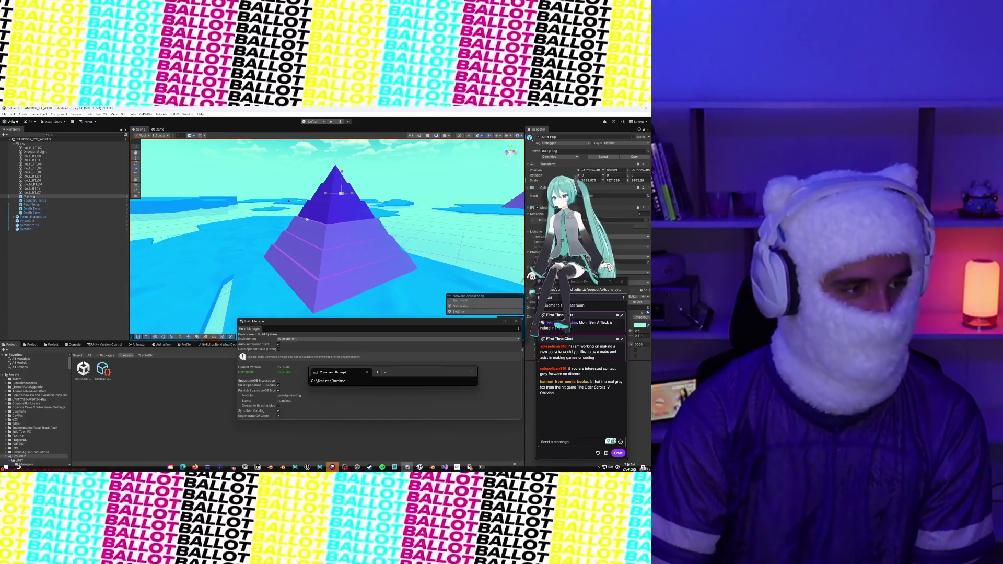
scroll(308, 237, "down", 4)
scroll(308, 236, "up", 3)
left_click(340, 217)
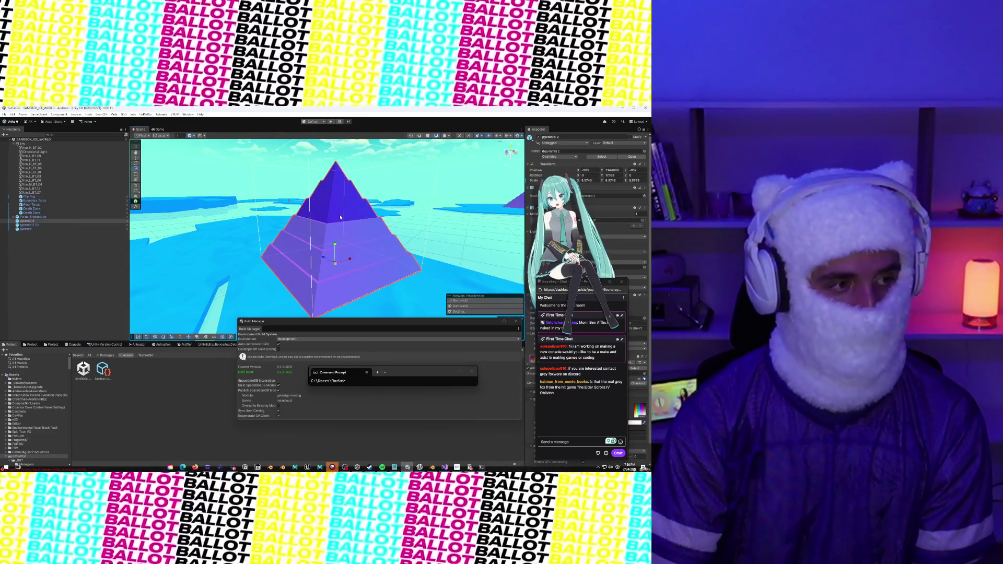
scroll(340, 217, "down", 4)
left_click(321, 176)
mouse_move(321, 176)
left_mouse_down()
mouse_move(329, 244)
mouse_move(299, 234)
mouse_move(285, 279)
mouse_move(335, 254)
mouse_move(392, 255)
mouse_move(245, 245)
left_mouse_up()
- Frame the Portal_Transporter with F and zoom out slightly
left_click(397, 261)
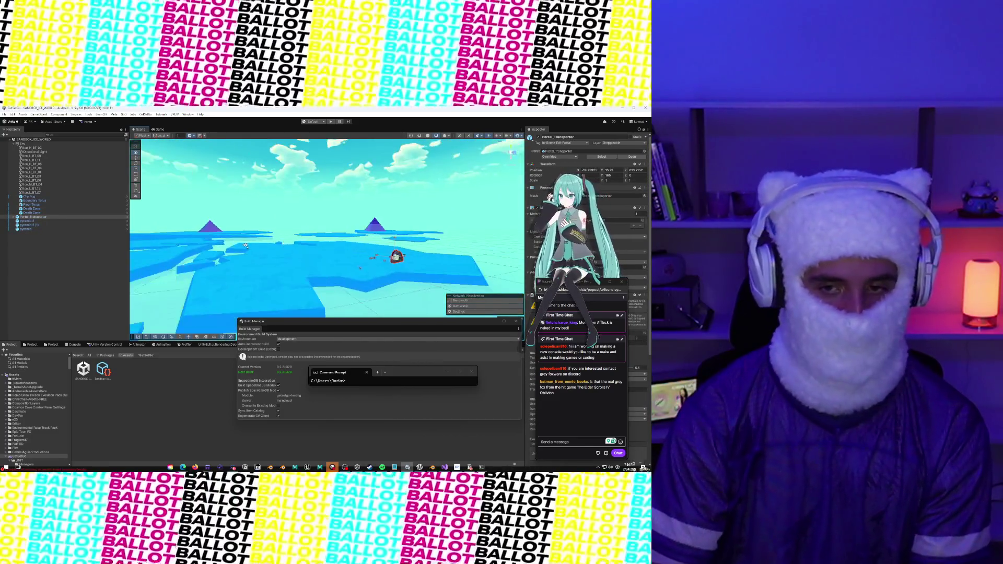
key("f")
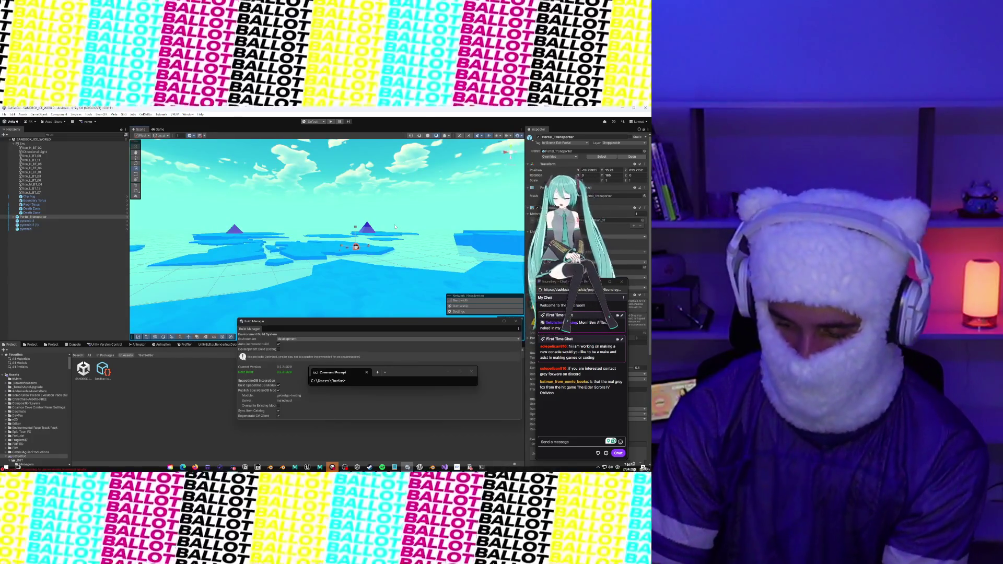
scroll(413, 219, "down", 2)
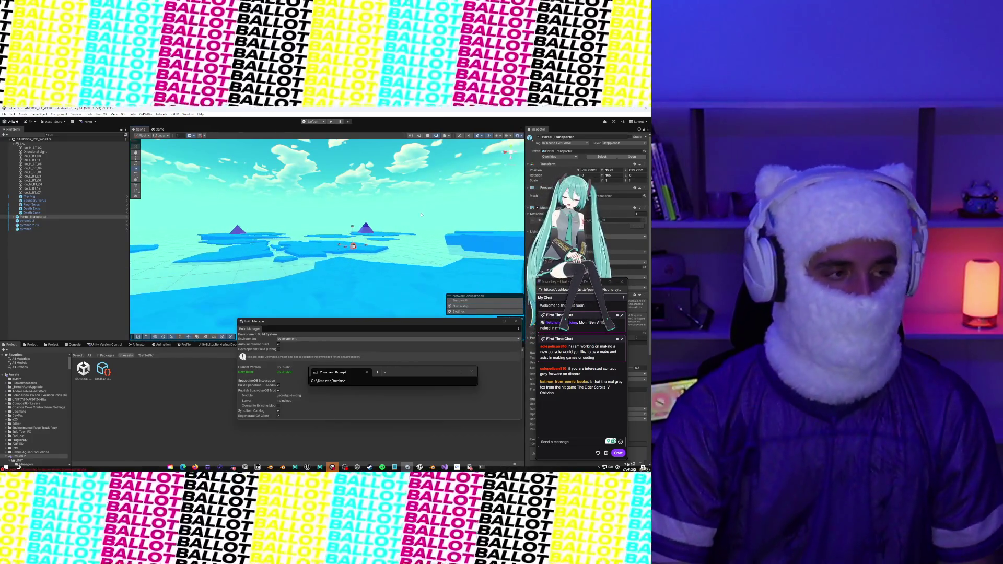
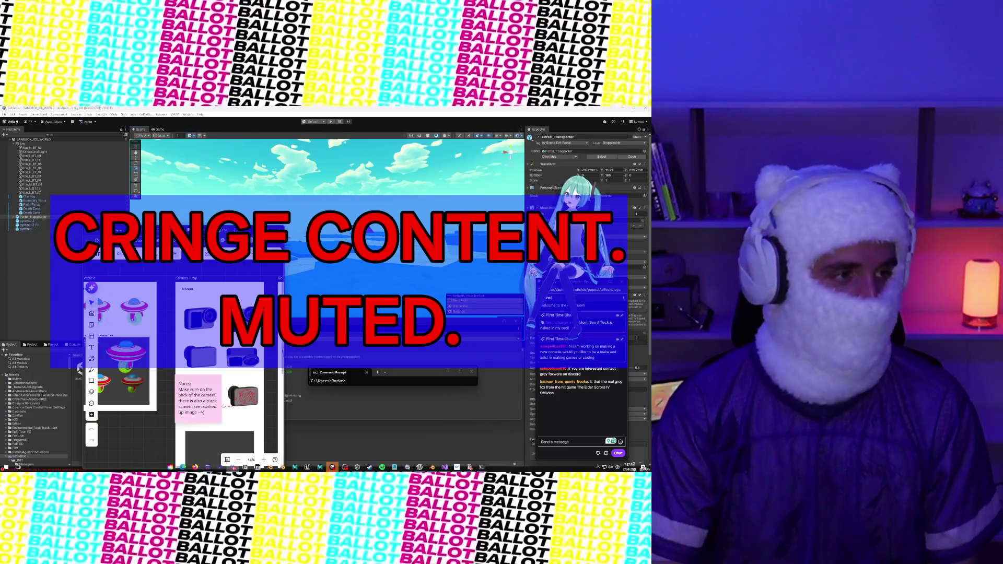
- Maximize the Miro window and zoom into the feedback board
left_click(278, 228)
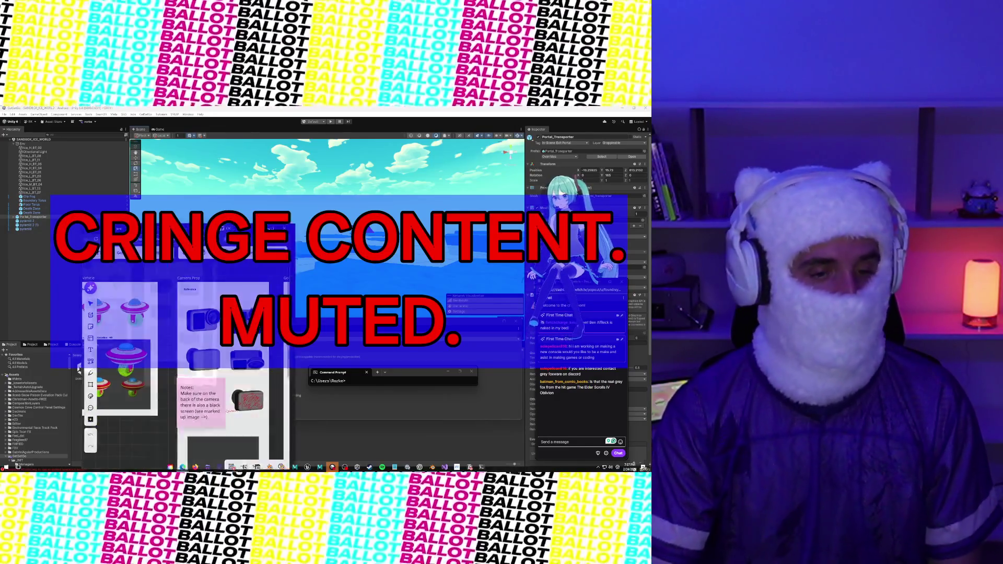
scroll(292, 278, "right", 5)
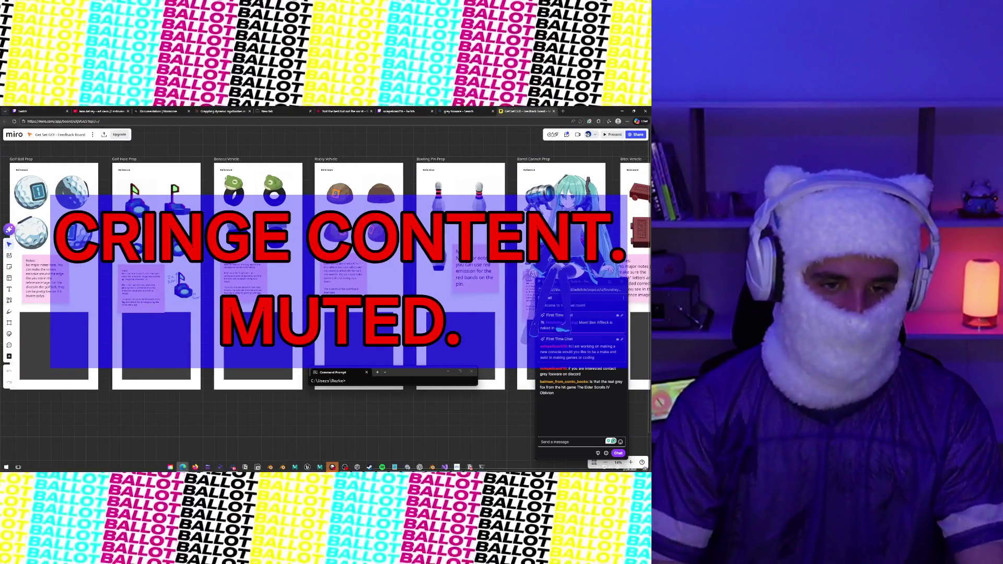
scroll(285, 240, "up", 5)
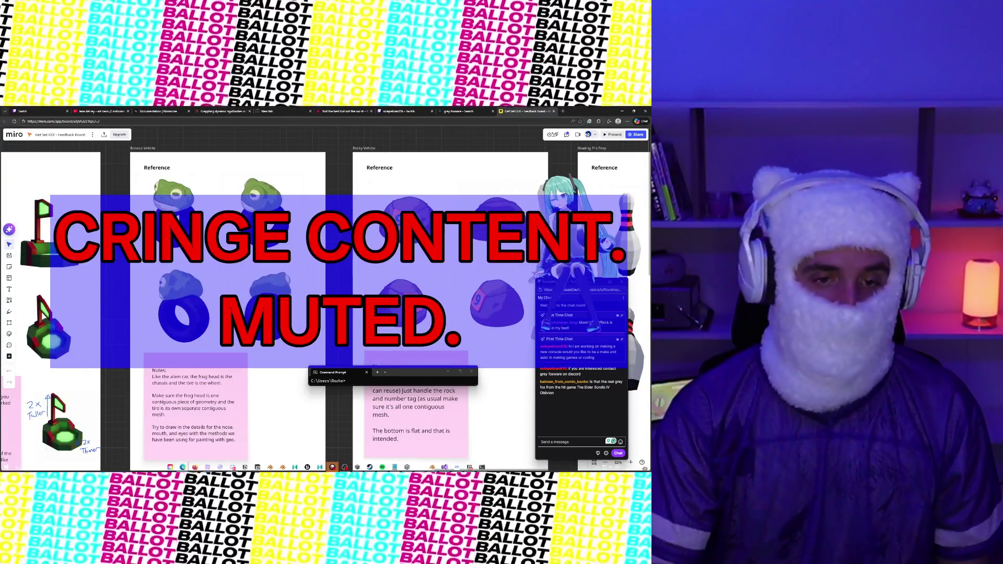
scroll(300, 239, "right", 3)
- Select the frog vehicle reference images, then pan toward the bowling pin and barrel cannon cards
mouse_move(49, 153)
left_mouse_down()
mouse_move(285, 348)
mouse_move(364, 358)
mouse_move(282, 347)
left_mouse_up()
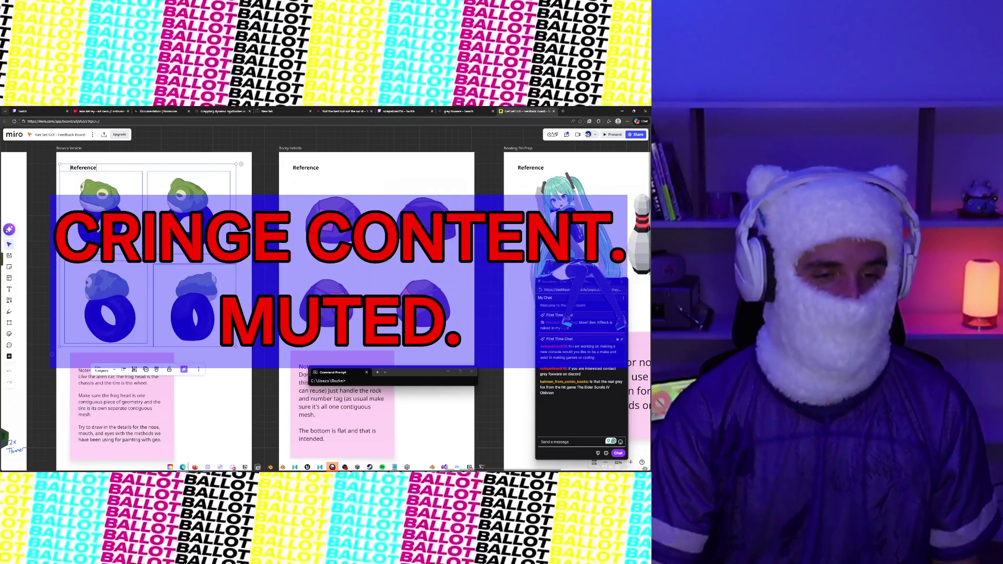
left_click(102, 191)
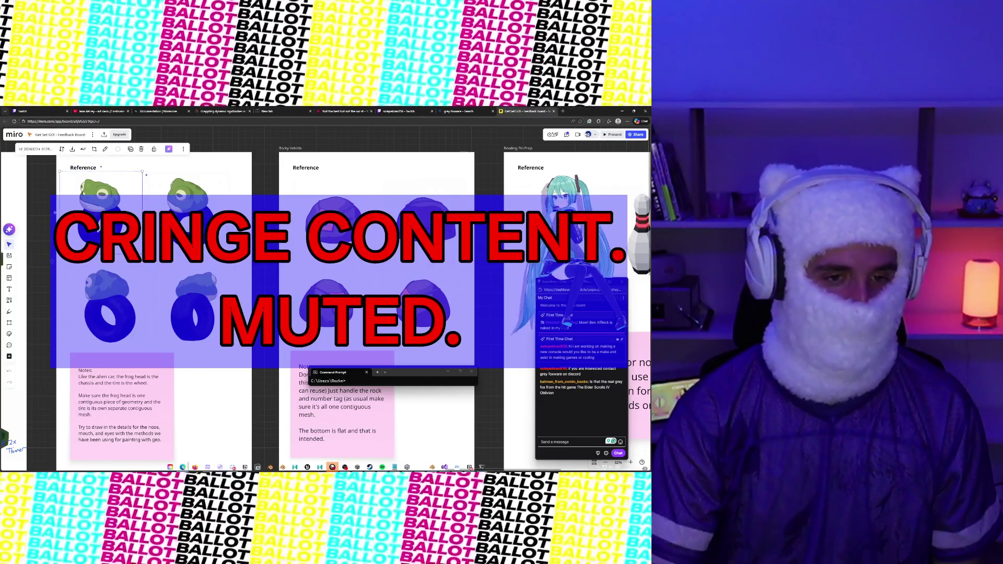
left_click(206, 207)
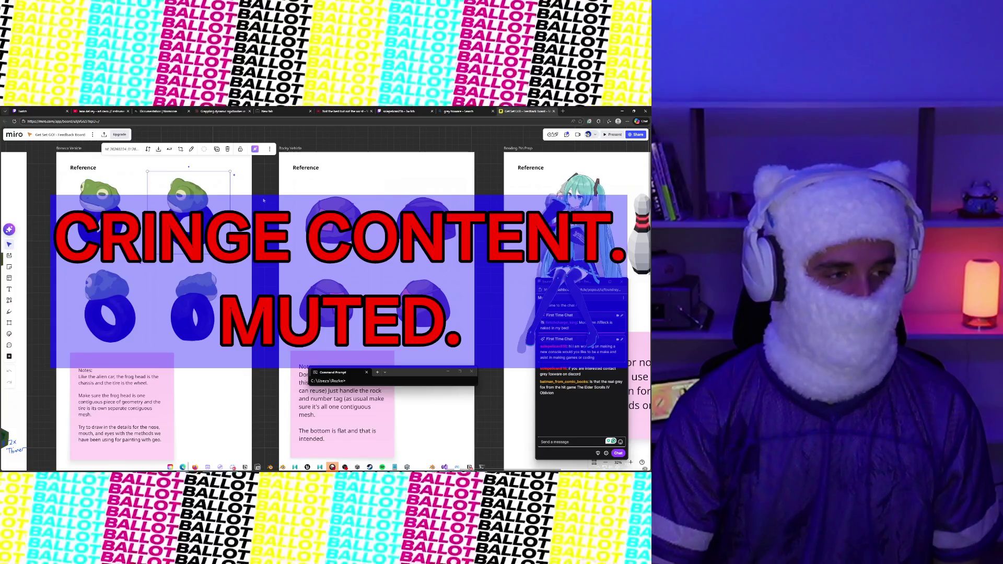
mouse_move(268, 206)
left_mouse_down()
mouse_move(203, 187)
mouse_move(403, 346)
left_mouse_up()
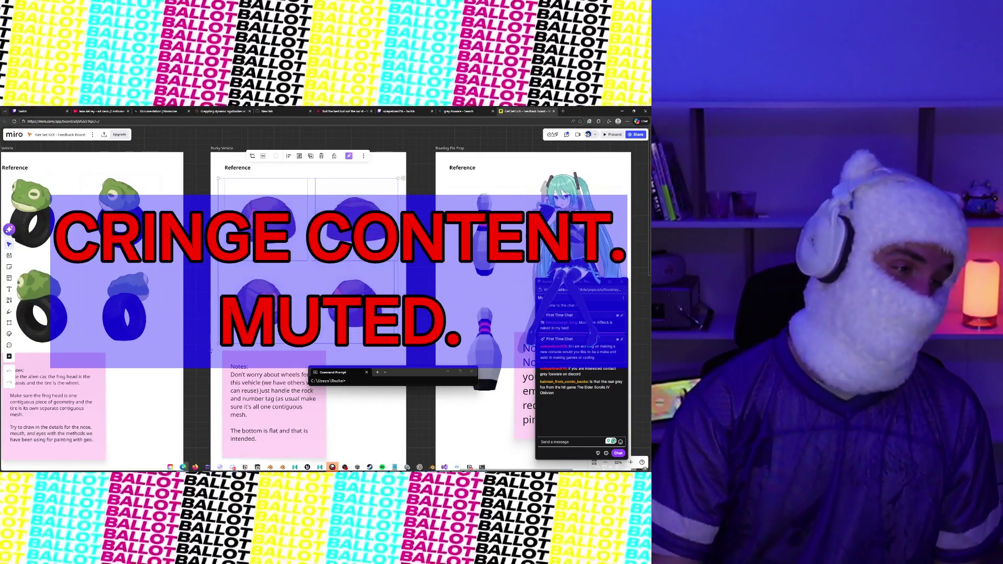
left_click_drag(211, 351, 21, 351)
scroll(20, 350, "right", 10)
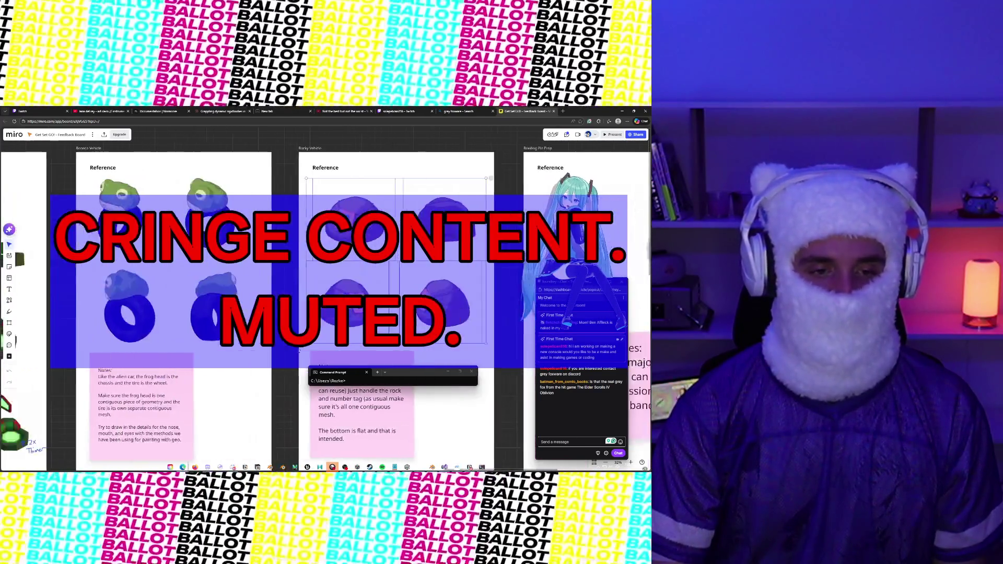
scroll(324, 303, "left", 3)
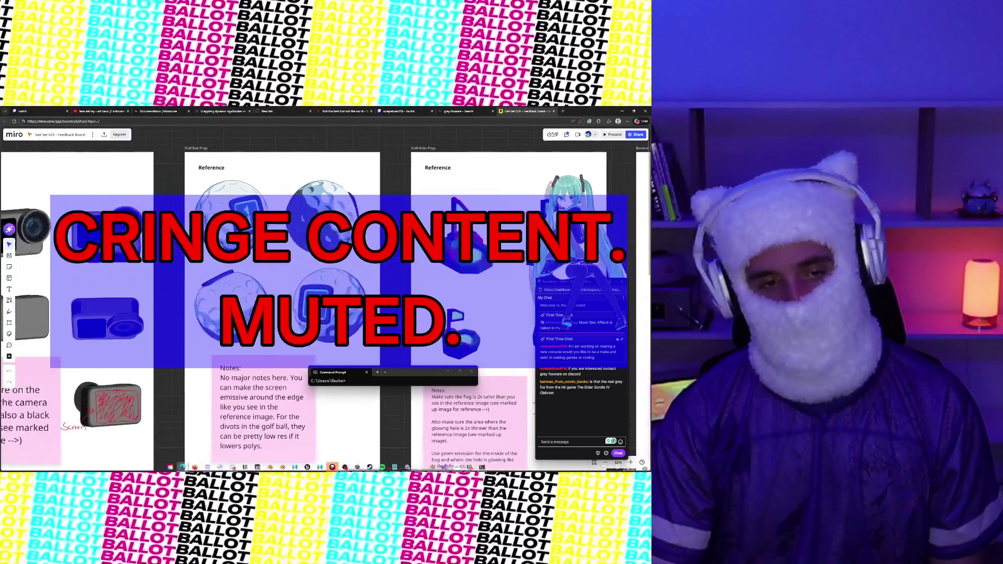
scroll(242, 292, "left", 4)
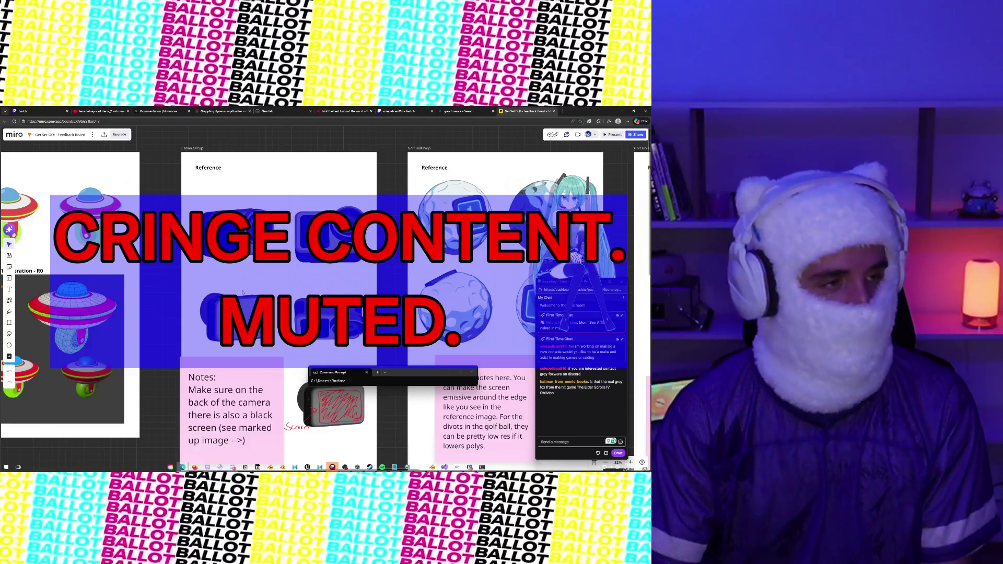
scroll(157, 340, "left", 10)
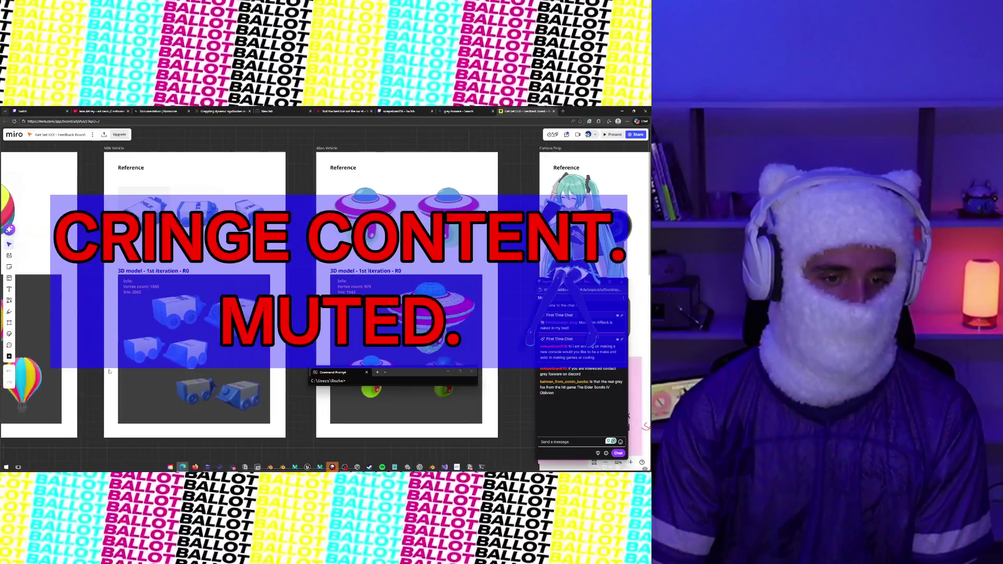
scroll(109, 371, "left", 10)
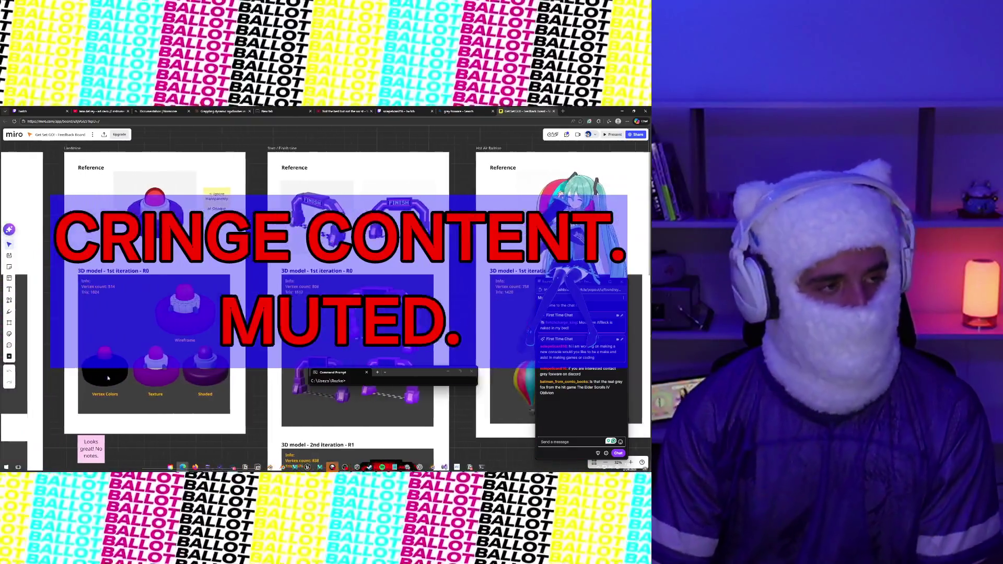
scroll(109, 377, "left", 5)
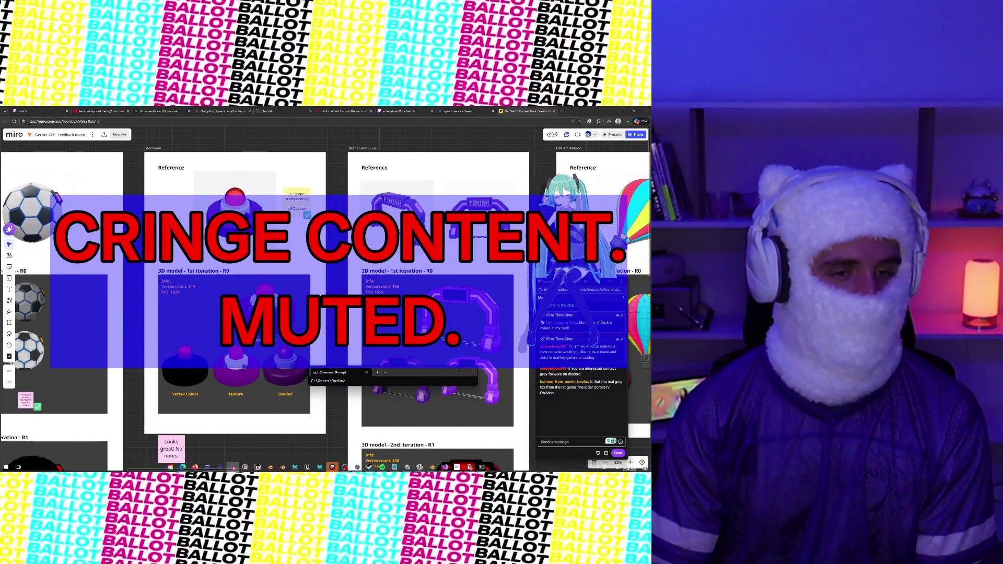
scroll(324, 313, "right", 10)
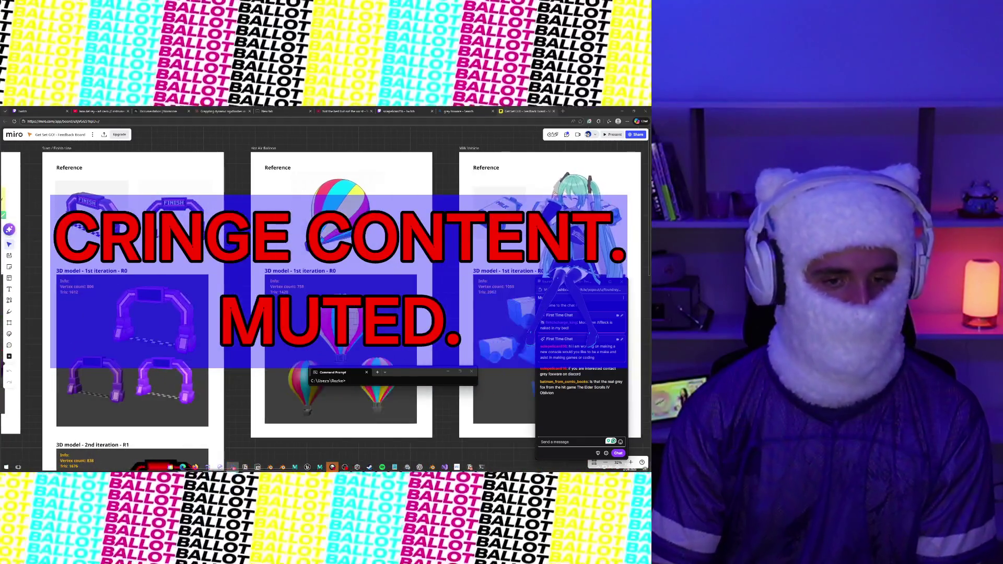
scroll(324, 314, "right", 15)
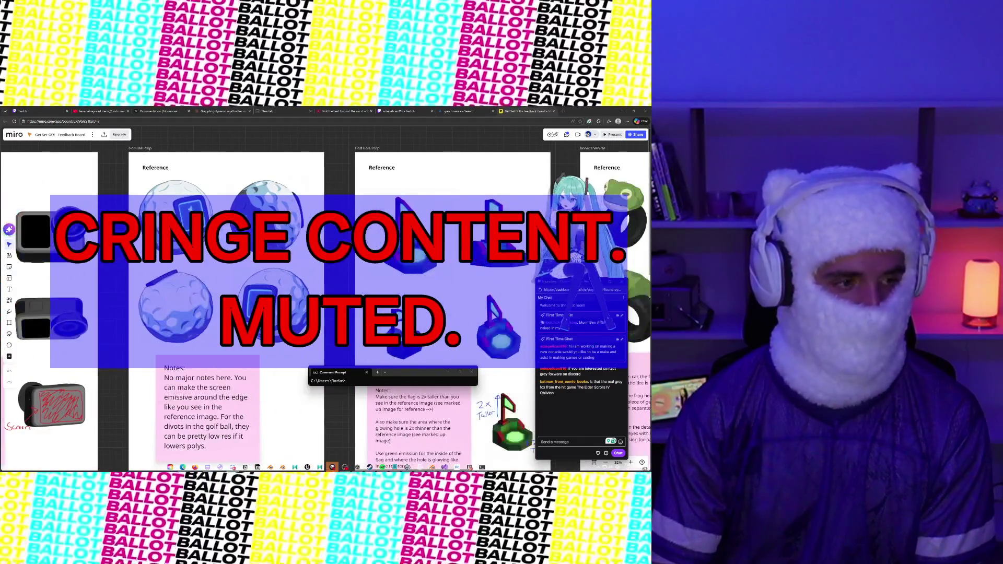
scroll(324, 314, "right", 15)
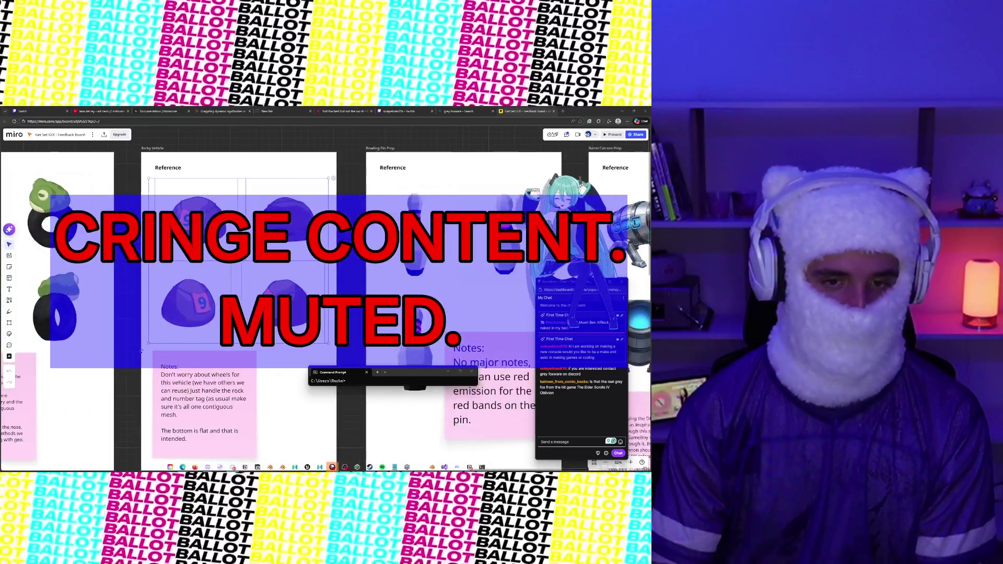
scroll(141, 351, "right", 15)
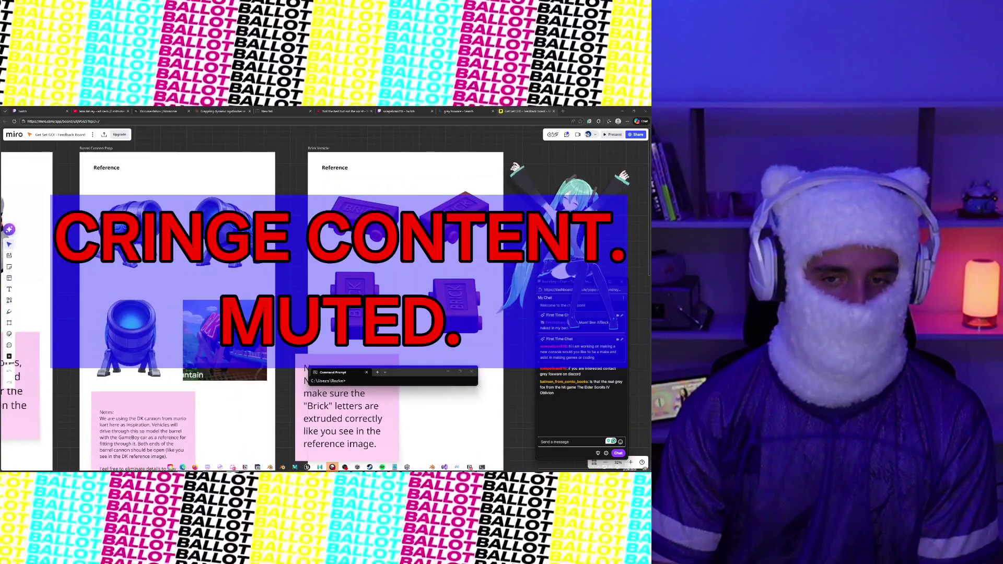
scroll(324, 313, "left", 5)
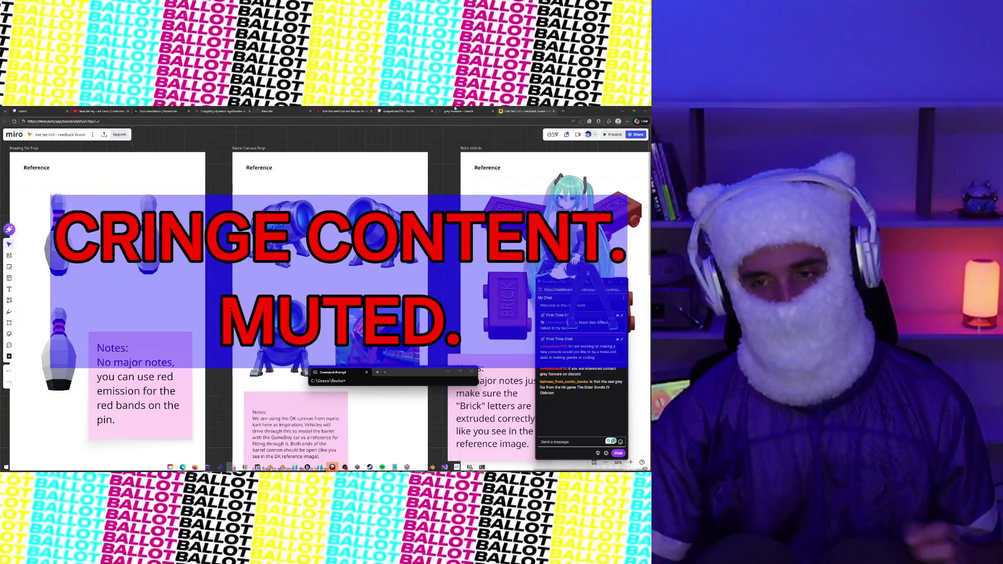
- Switch to Unity, broaden the Project search, and select the 00_INIT scene asset
key("alt+Tab")
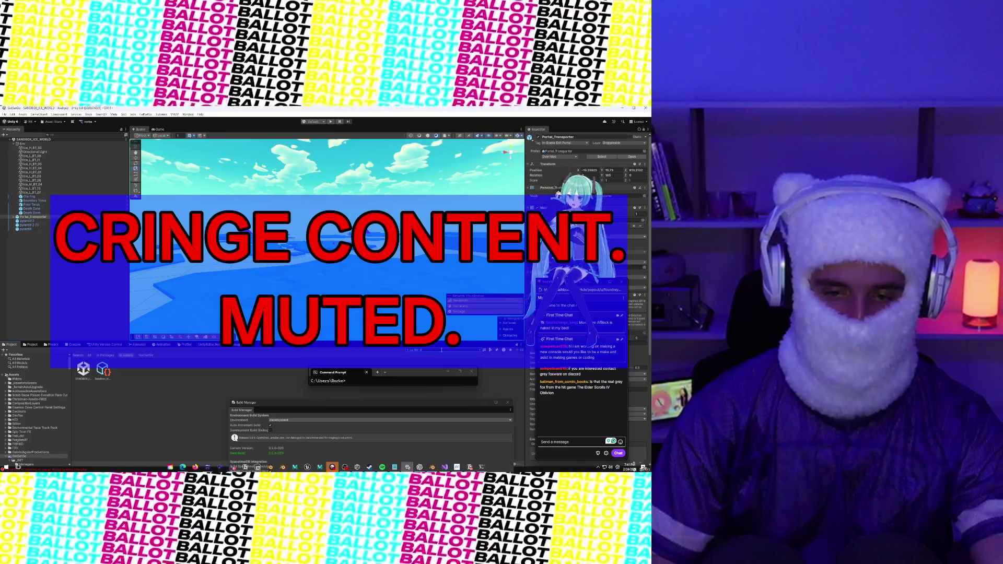
key("BackSpace")
key("BackSpace")
key("BackSpace")
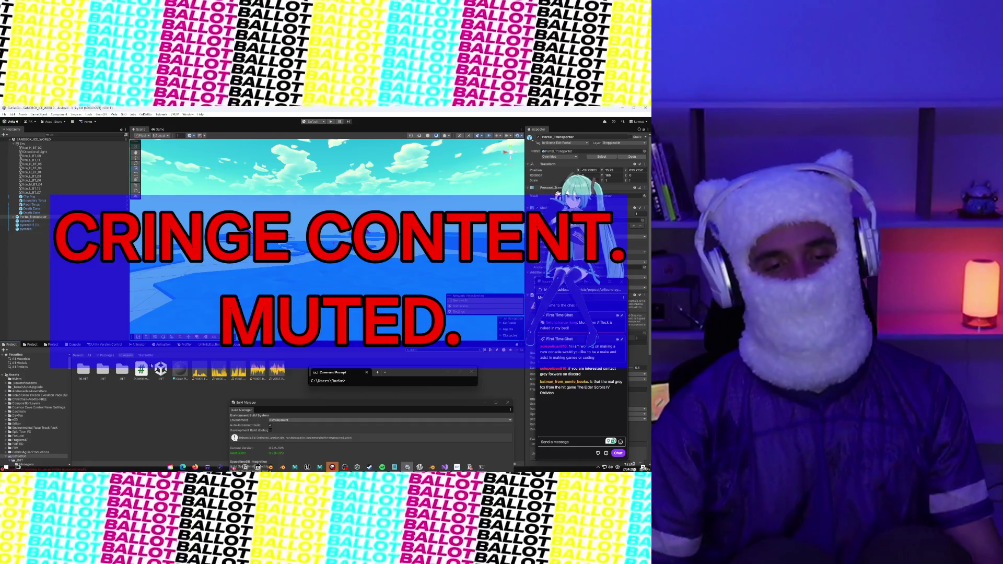
left_click(161, 369)
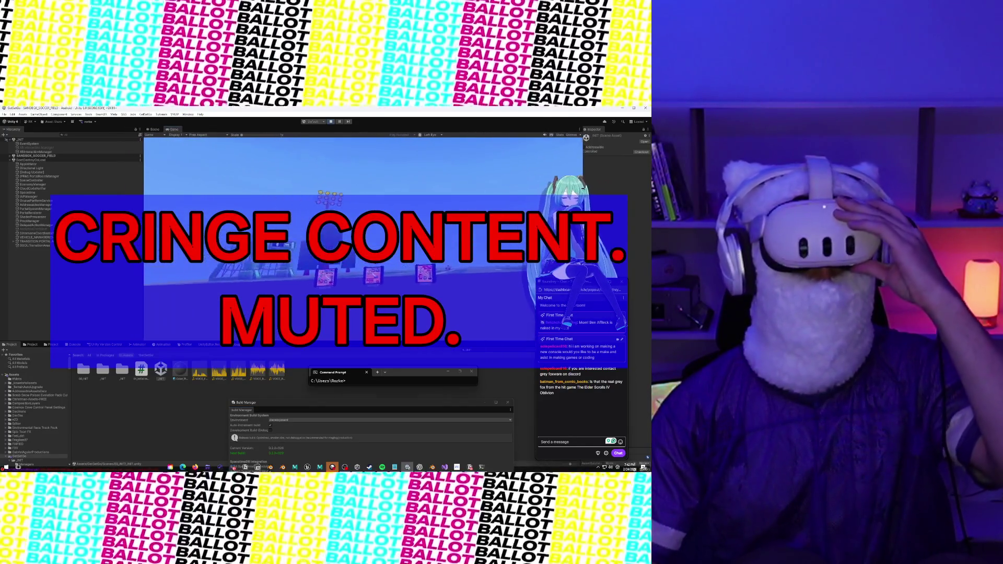
- Widen the Game view
left_click_drag(531, 190, 584, 190)
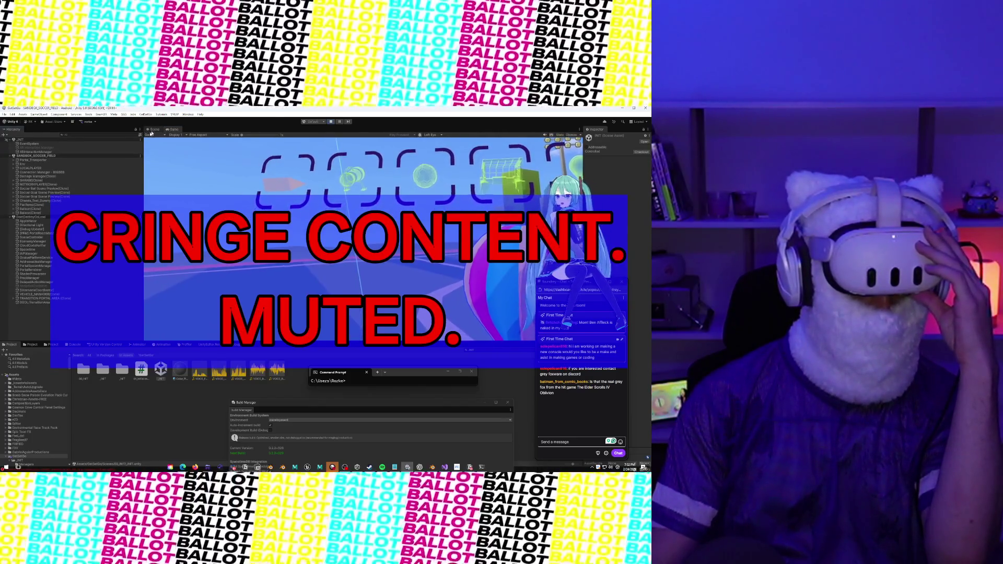
- Expand Cheeks_Test_Dummy, SG_Vehicle_Test and AttachmentPoint, then select BalloonClone
left_click(14, 201)
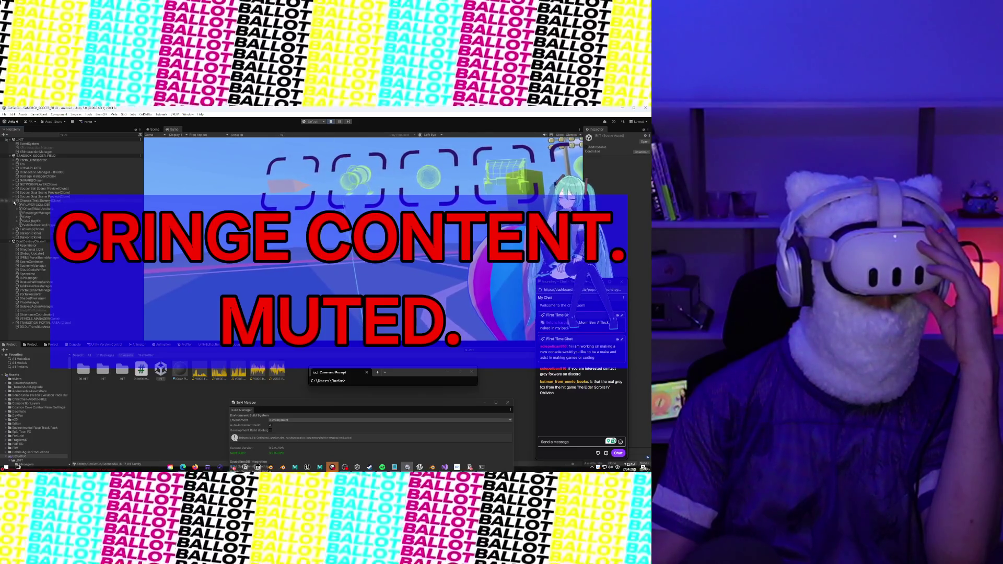
left_click(18, 218)
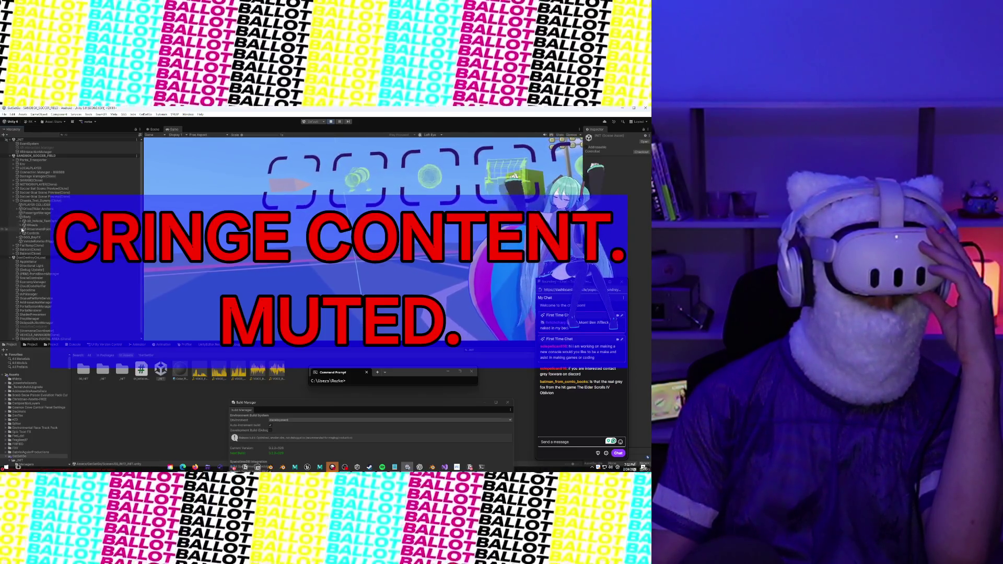
left_click(22, 230)
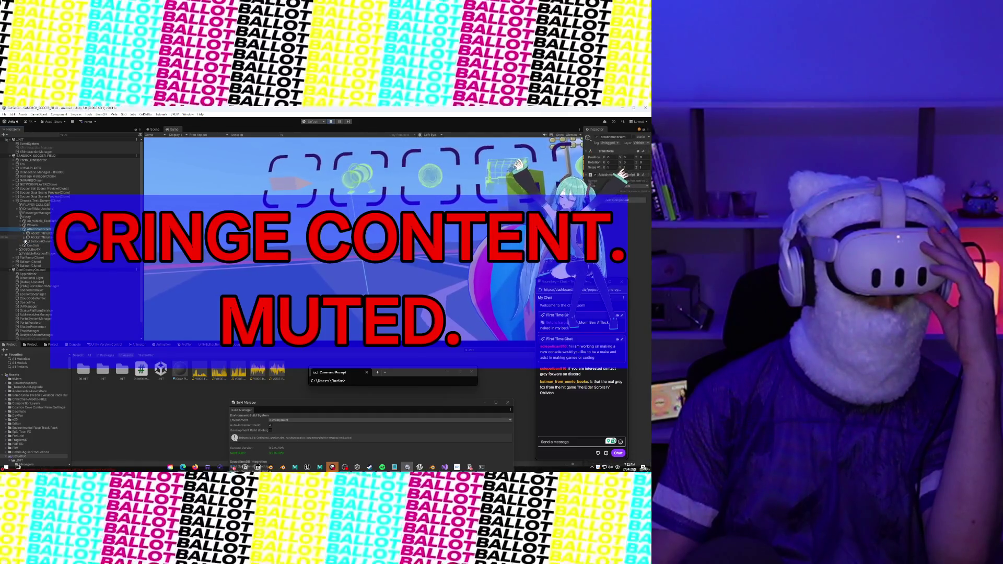
left_click(32, 241)
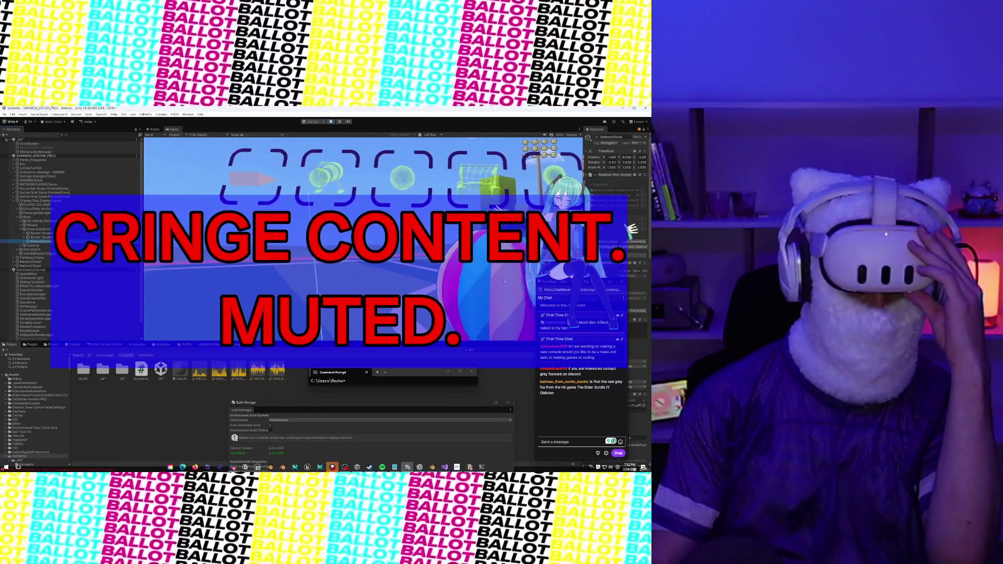
- Scroll through BalloonClone's components, widen the Inspector, and switch to the Scene view
left_click_drag(540, 284, 443, 294)
scroll(612, 314, "down", 5)
scroll(602, 324, "down", 5)
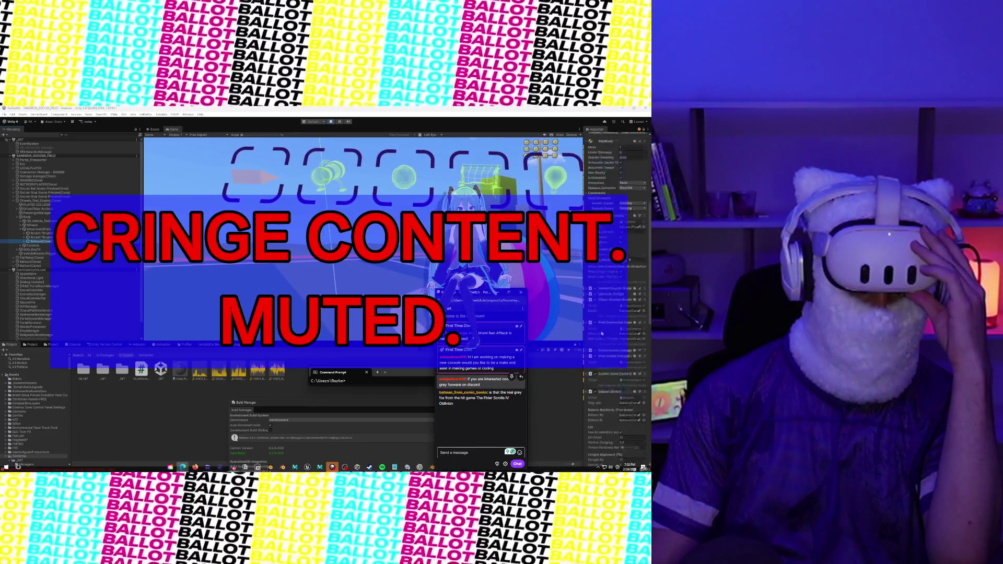
scroll(602, 333, "down", 8)
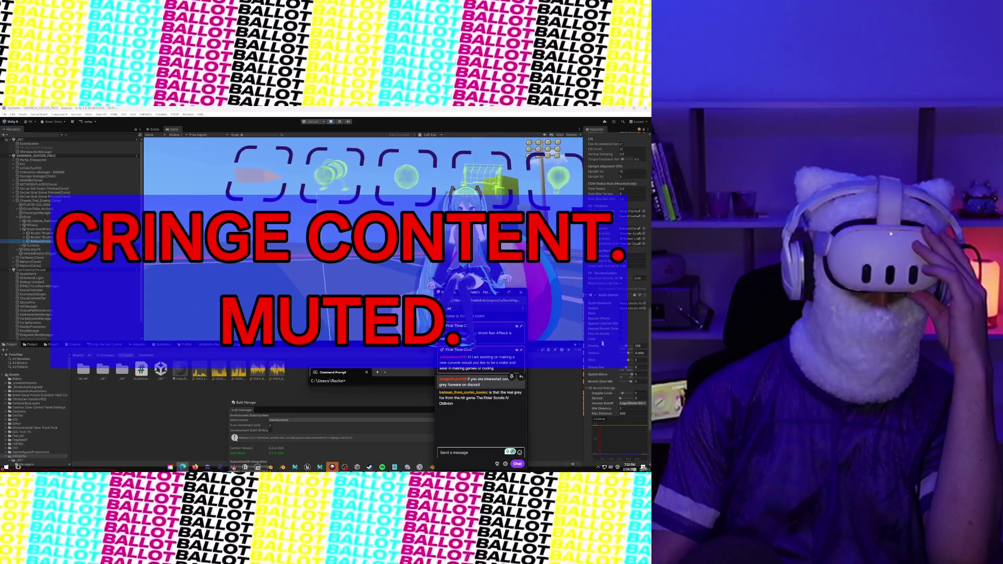
scroll(604, 367, "down", 3)
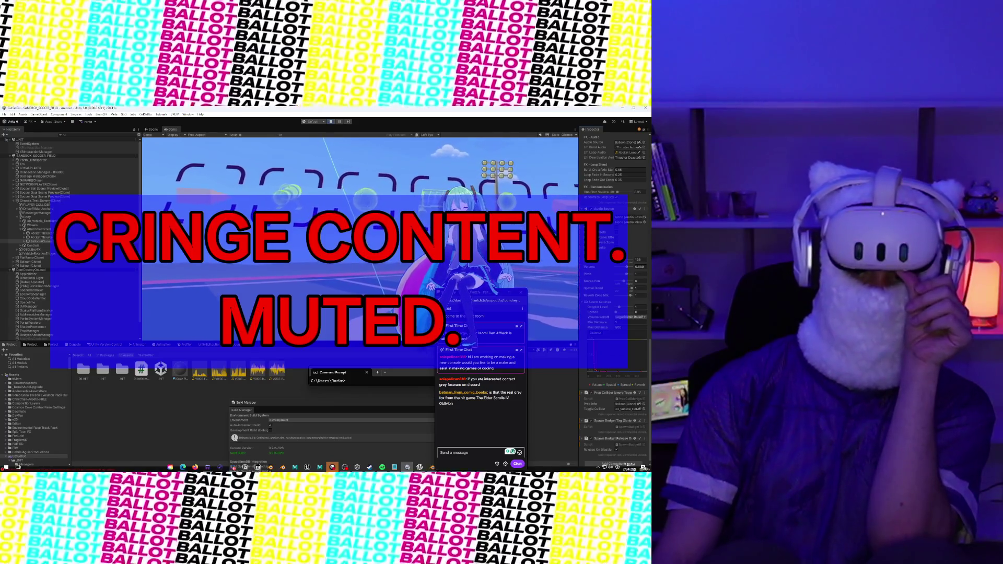
scroll(598, 326, "down", 1)
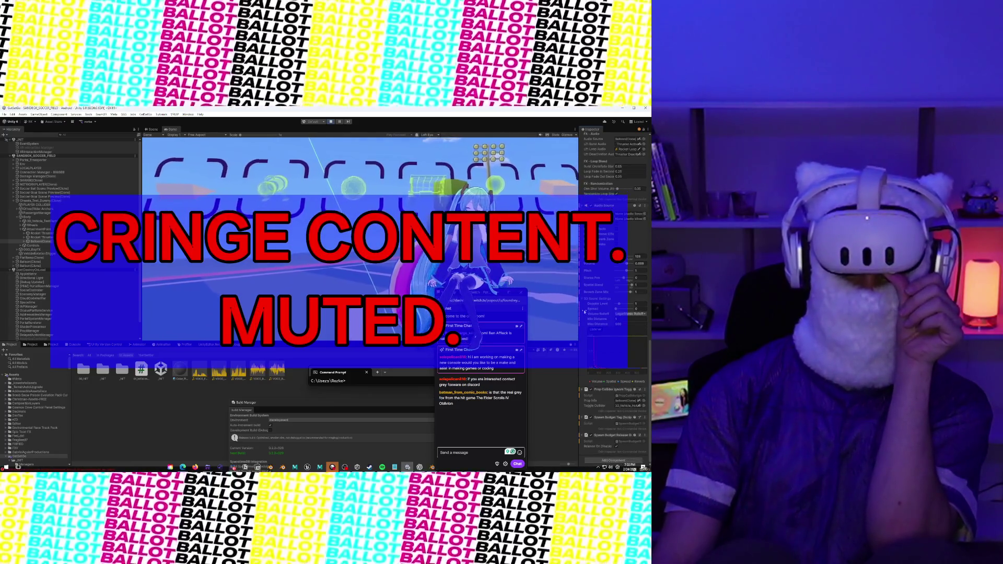
mouse_move(578, 407)
left_mouse_down()
mouse_move(555, 407)
mouse_move(575, 410)
left_mouse_up()
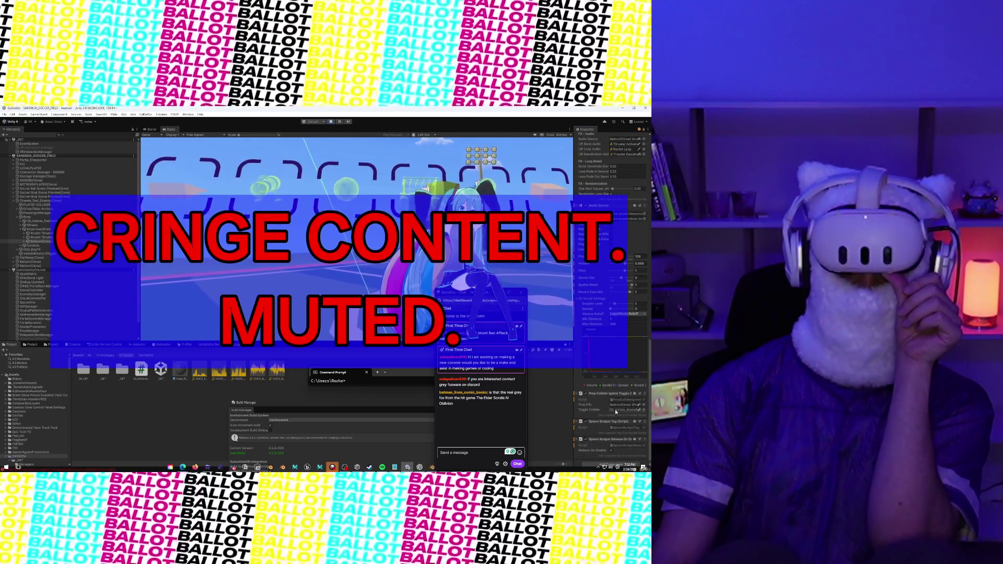
scroll(616, 412, "down", 1)
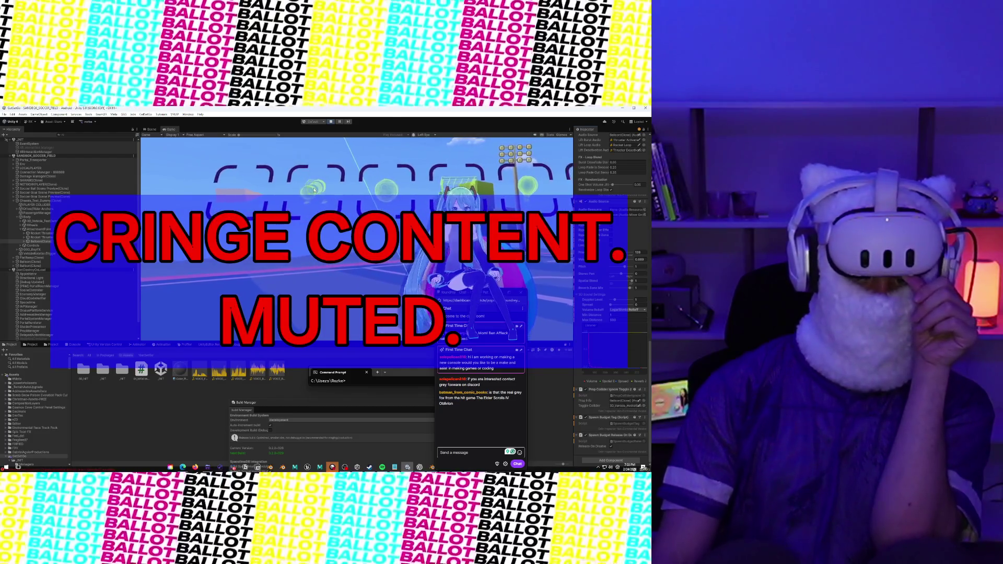
key("ctrl+1")
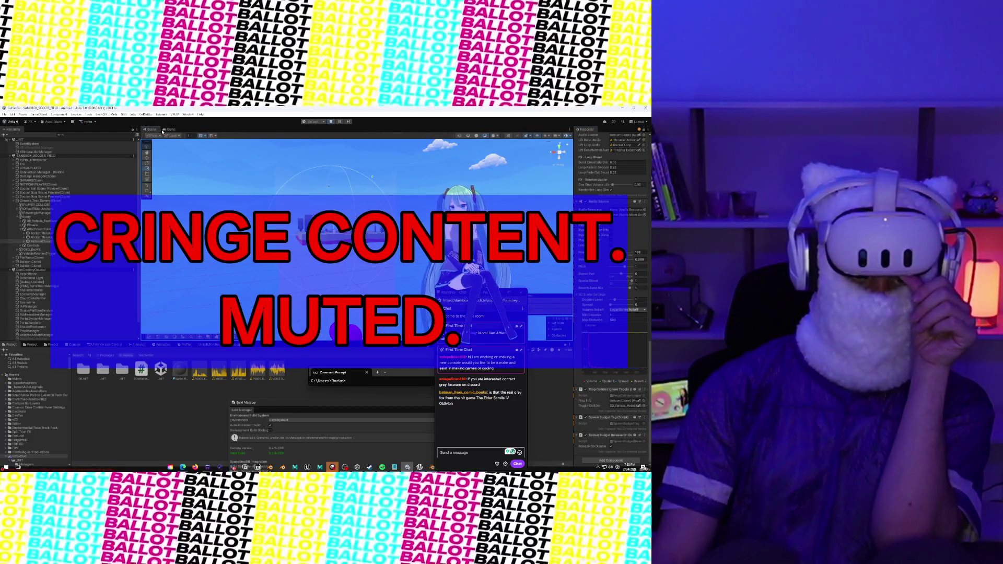
- Switch back to the Game view
left_click(164, 130)
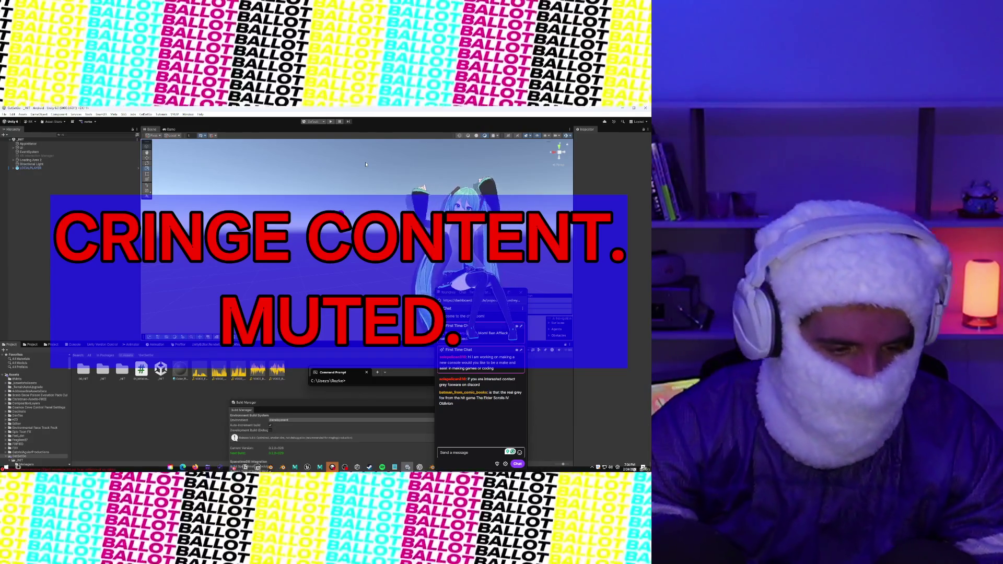
- Browse the Vehicles icons, Isle of Assets and Low Poly Modular Terrain Pack folders
scroll(13, 389, "down", 5)
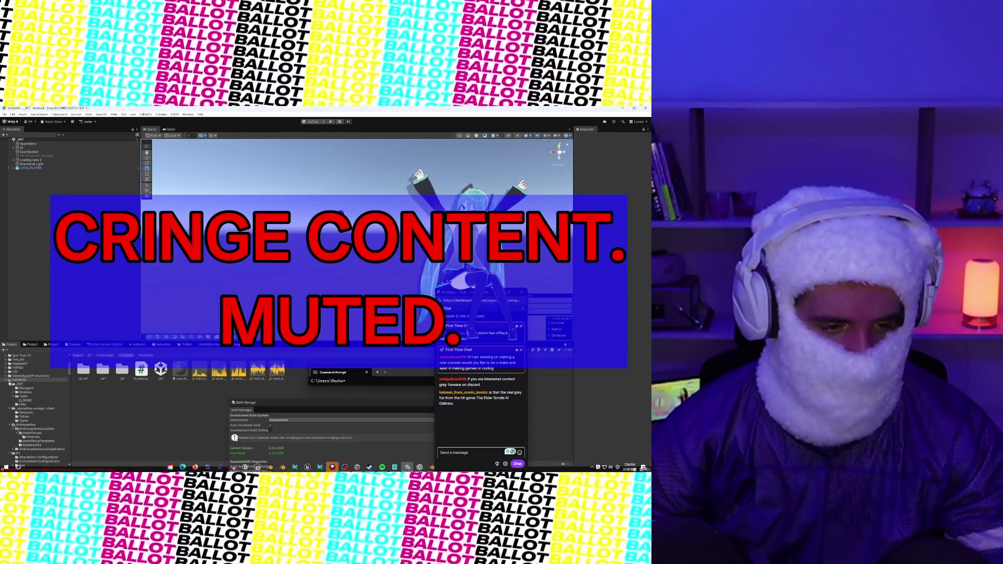
scroll(21, 390, "down", 10)
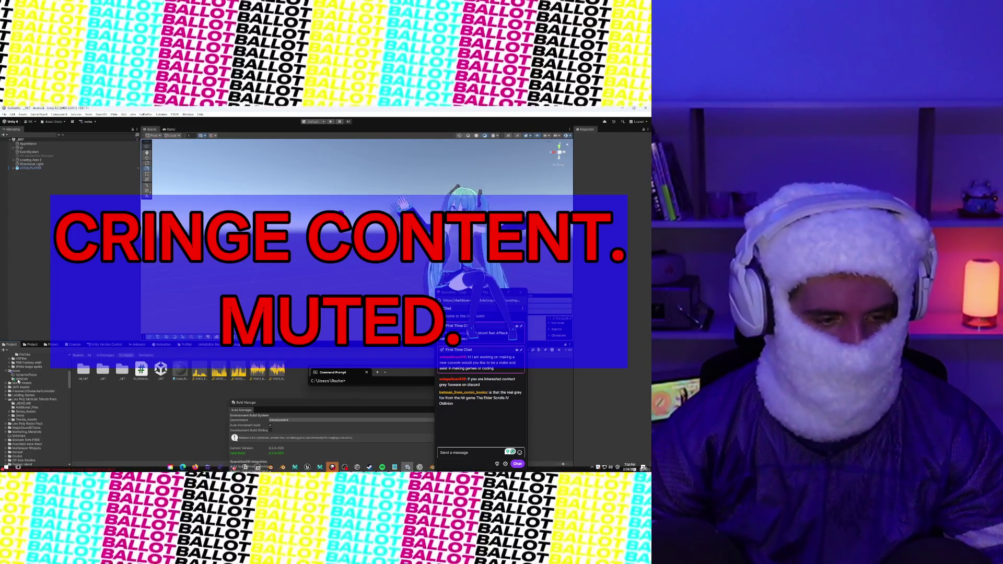
left_click(18, 381)
scroll(18, 382, "down", 1)
left_click(29, 368)
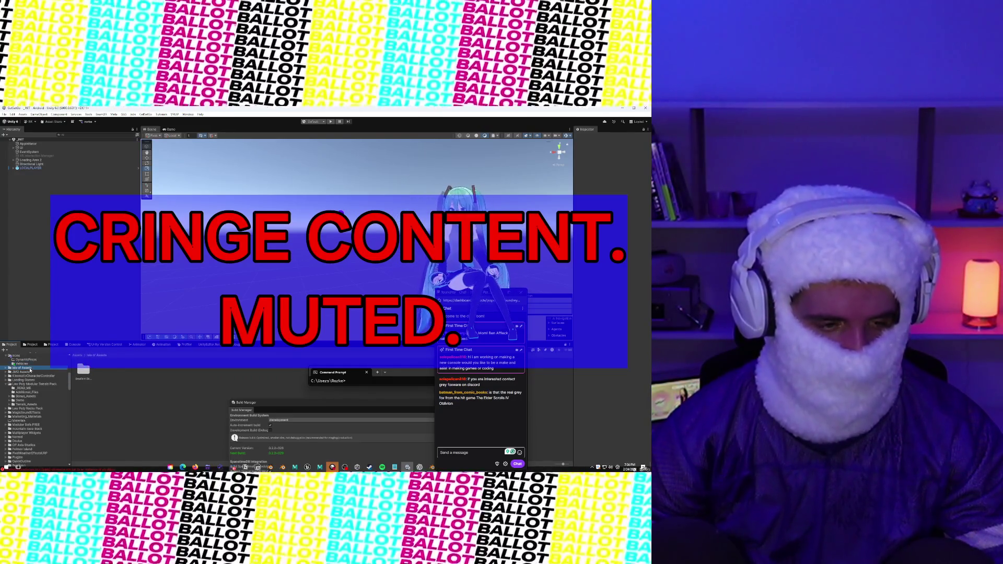
scroll(26, 401, "down", 3)
left_click(26, 368)
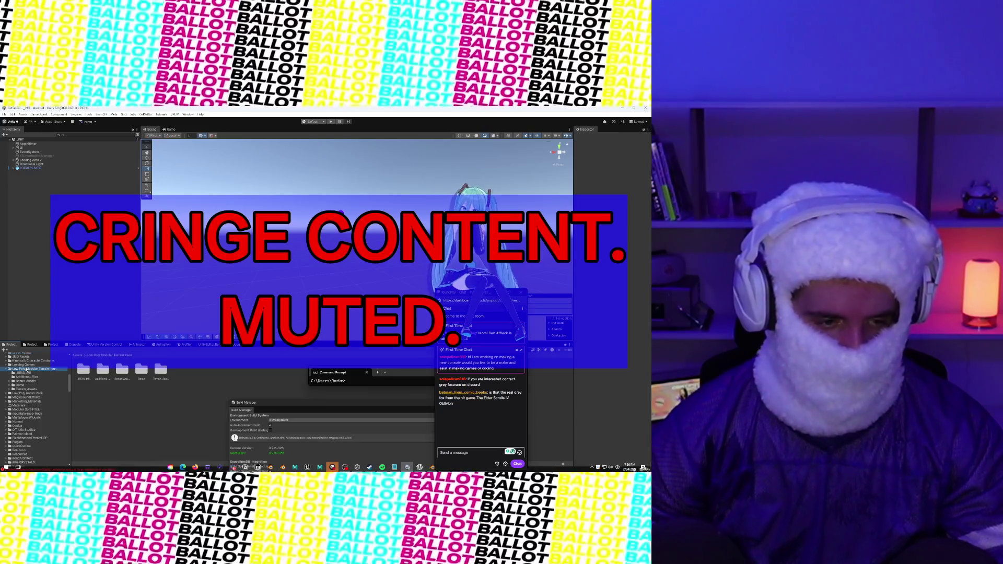
scroll(29, 382, "down", 10)
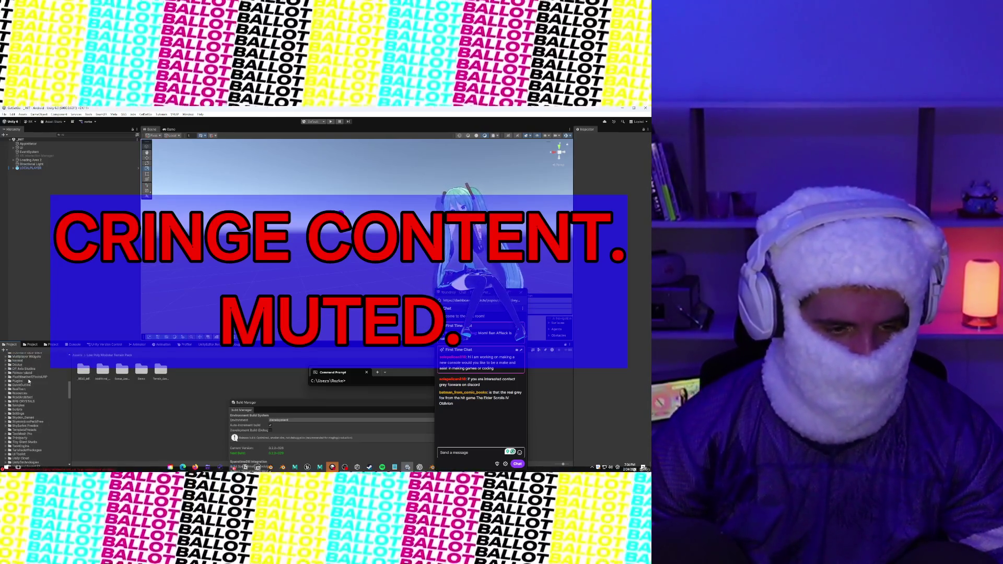
scroll(29, 381, "down", 10)
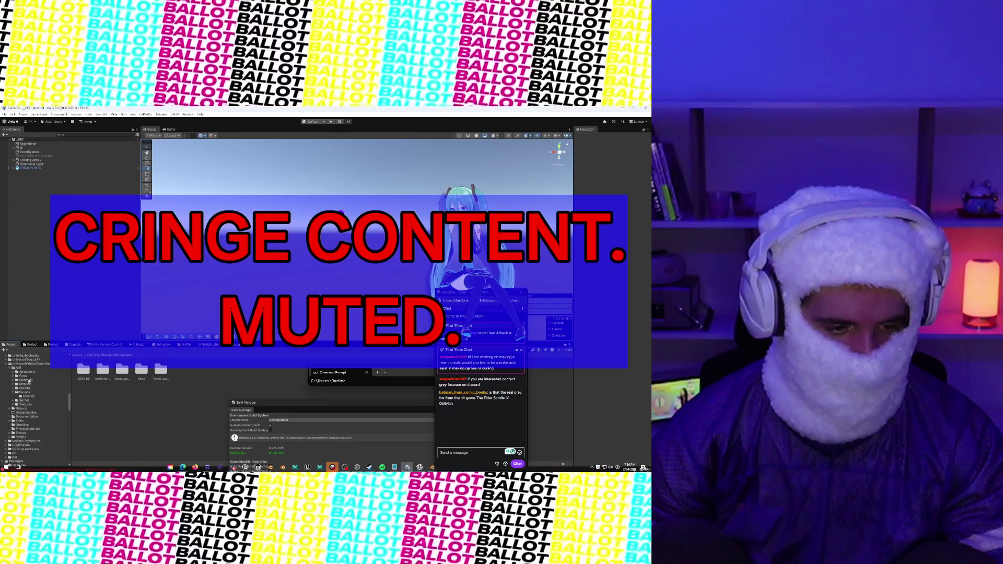
- Search 'Script Stadium', inspect the stadium-soccerfield-texture material, then the soccer field prefab
left_click_drag(453, 294, 248, 269)
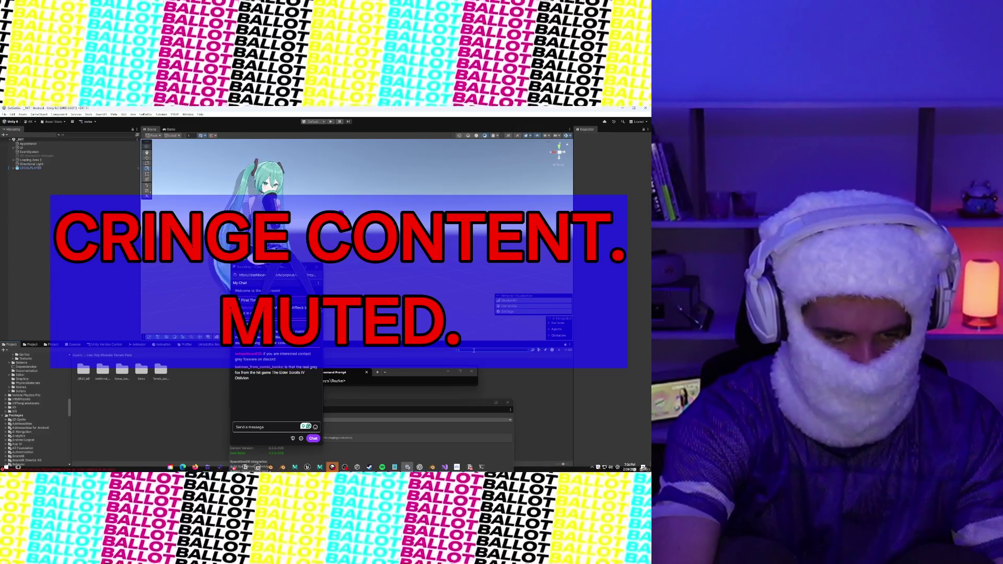
type("Script Stadium")
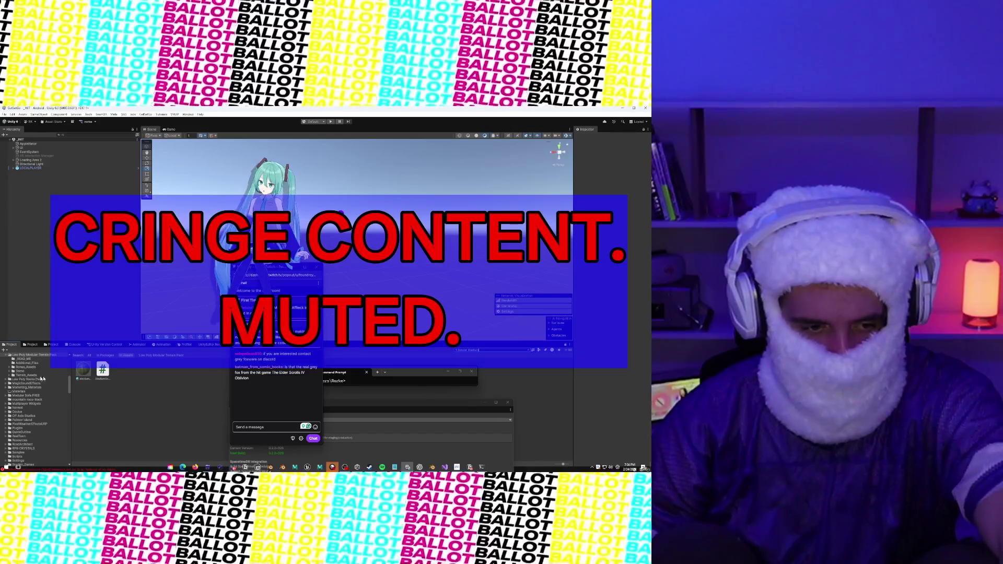
left_click(90, 376)
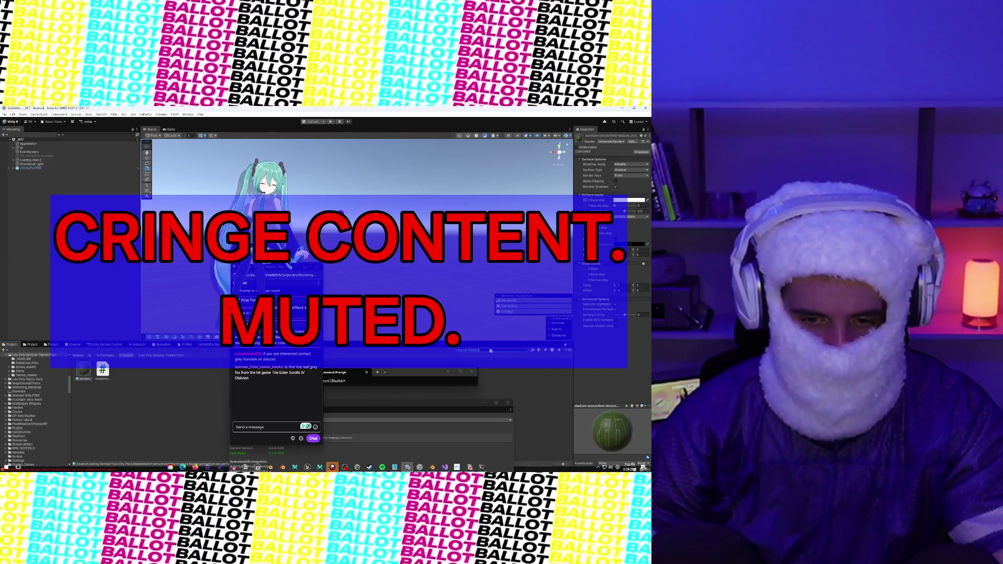
key("BackSpace")
key("BackSpace")
key("BackSpace")
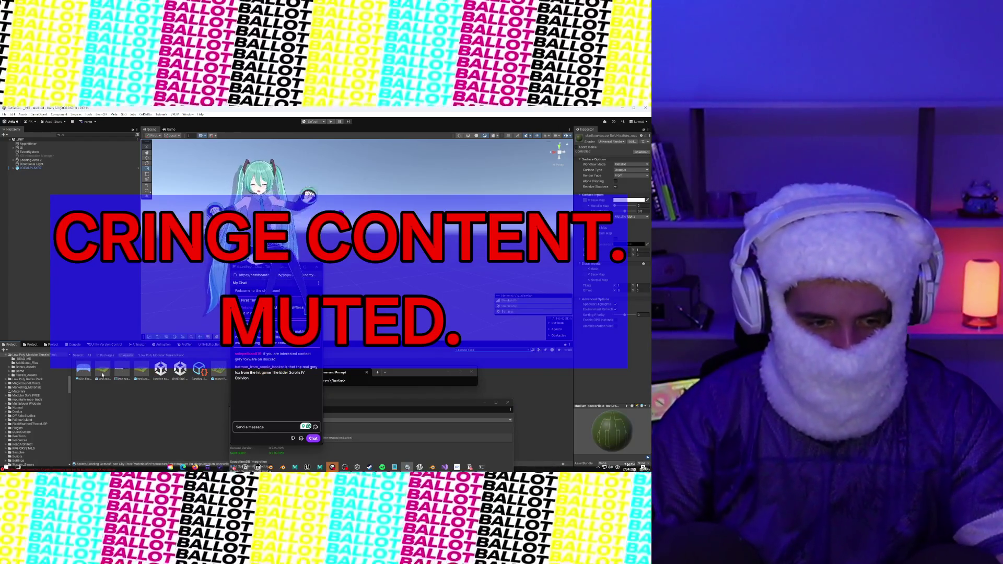
left_click(219, 371)
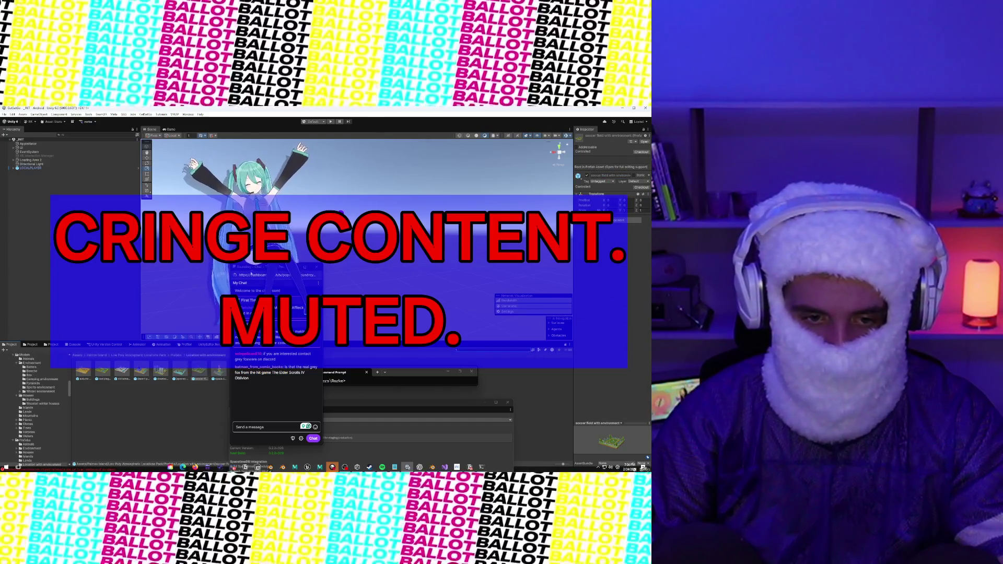
- Open the Japanese Island and treasure island prefabs, framing the skull mountain and destroyed ship
left_click(183, 373)
double_click(186, 375)
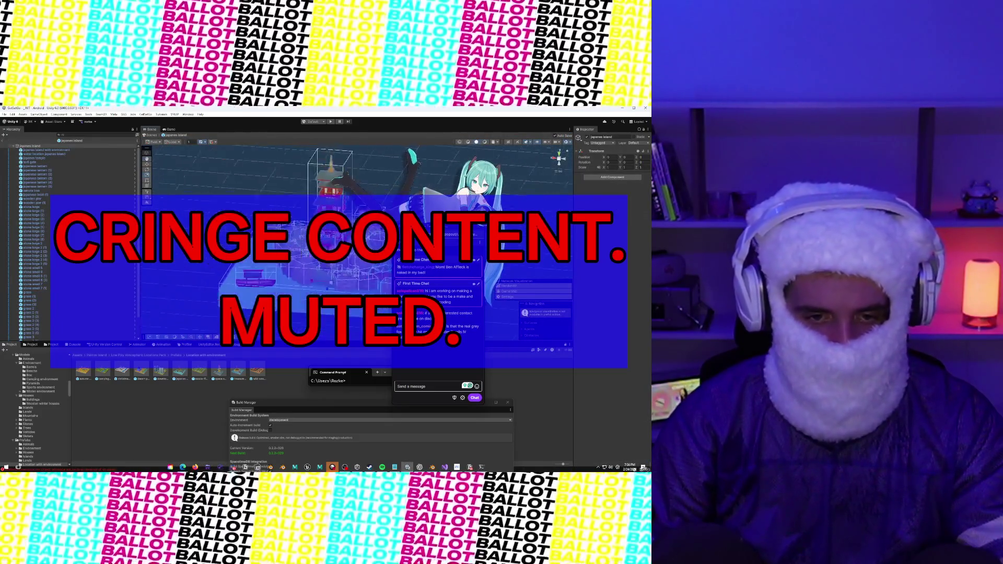
left_click(242, 374)
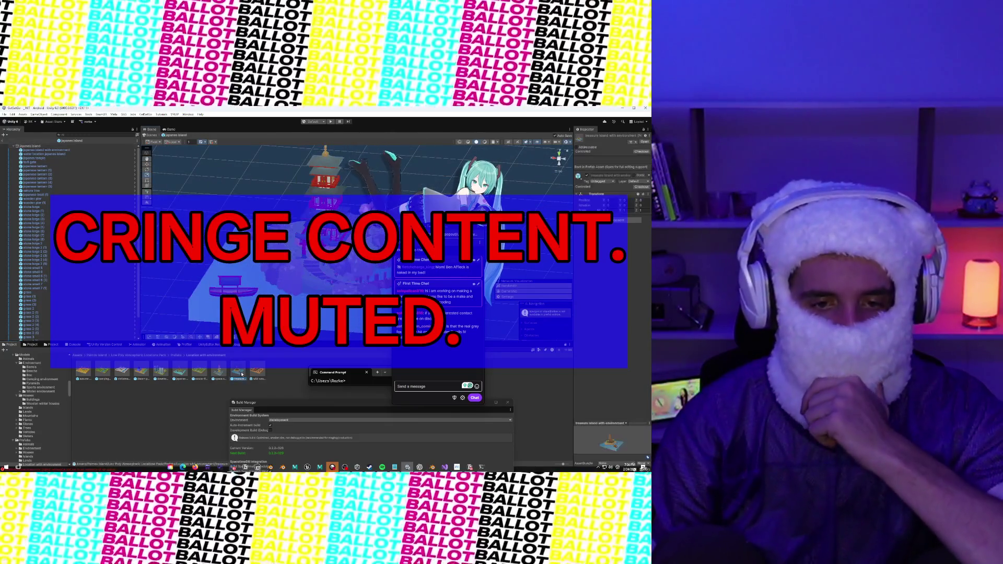
double_click(242, 374)
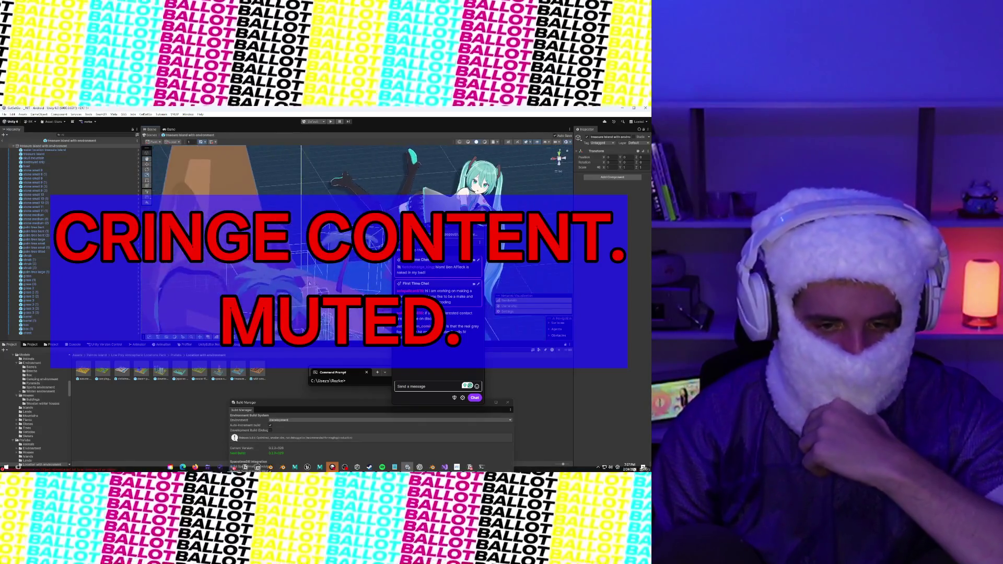
left_click(308, 202)
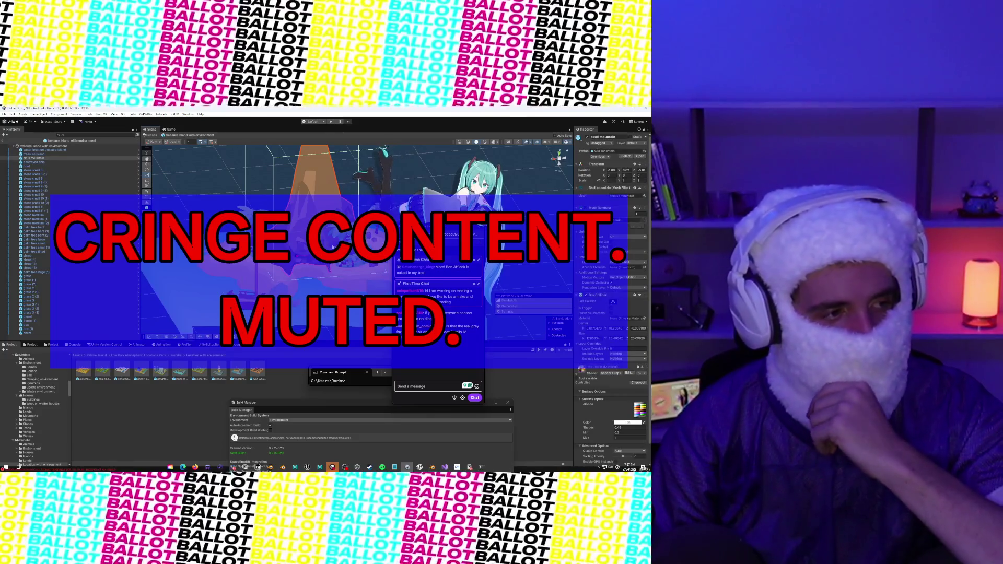
key("f")
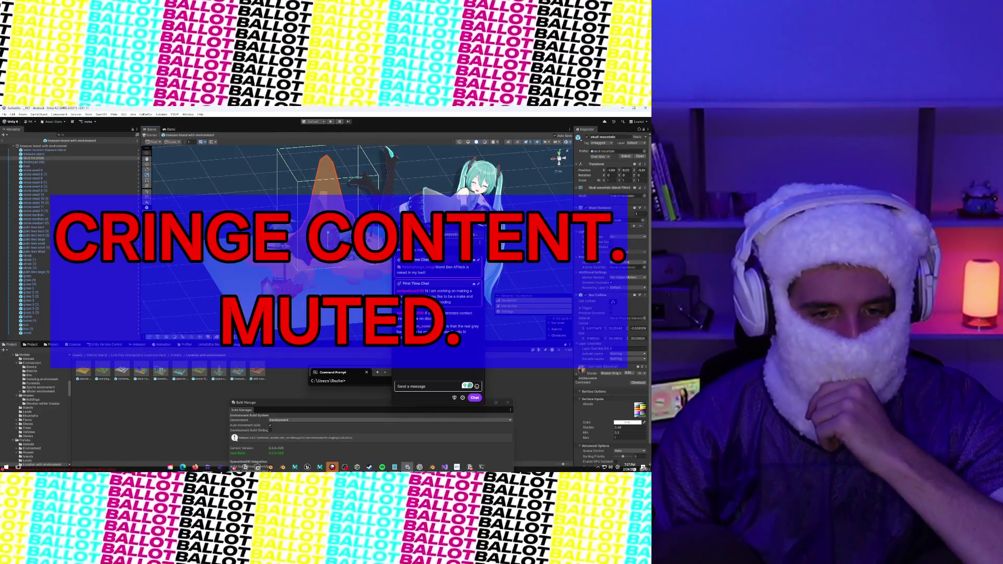
left_click(282, 269)
key("f")
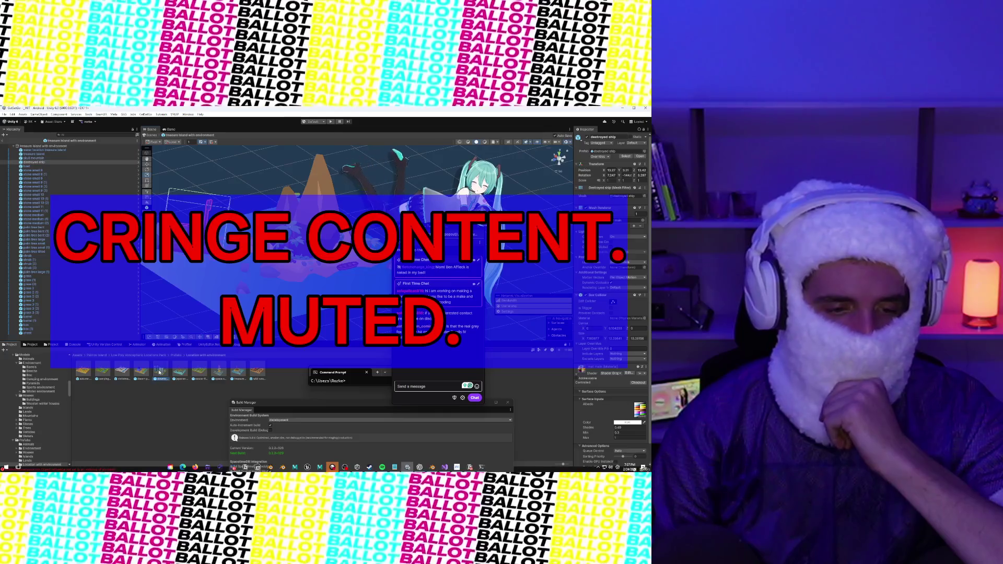
- Open the downtown and camping forest environment prefabs
double_click(161, 372)
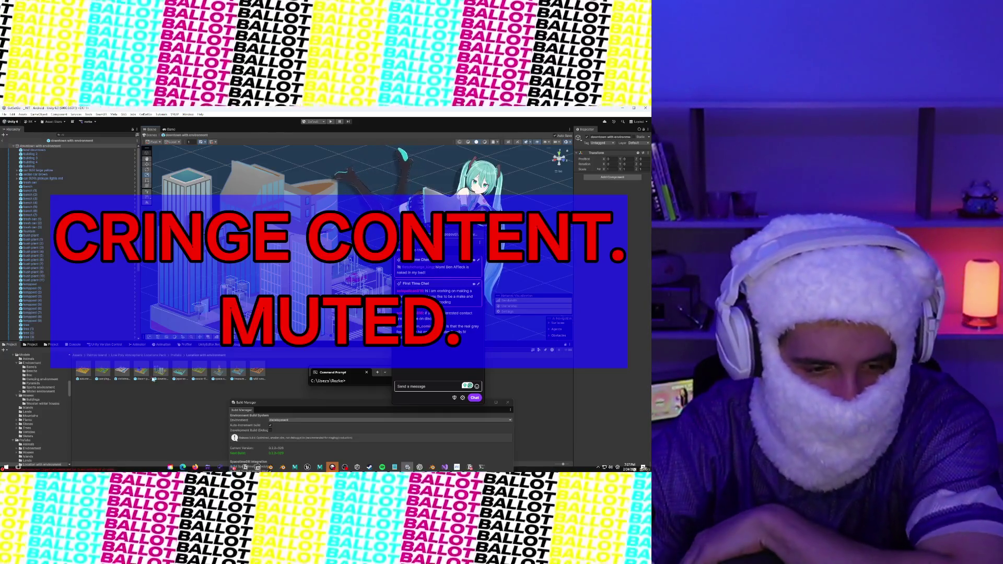
double_click(107, 372)
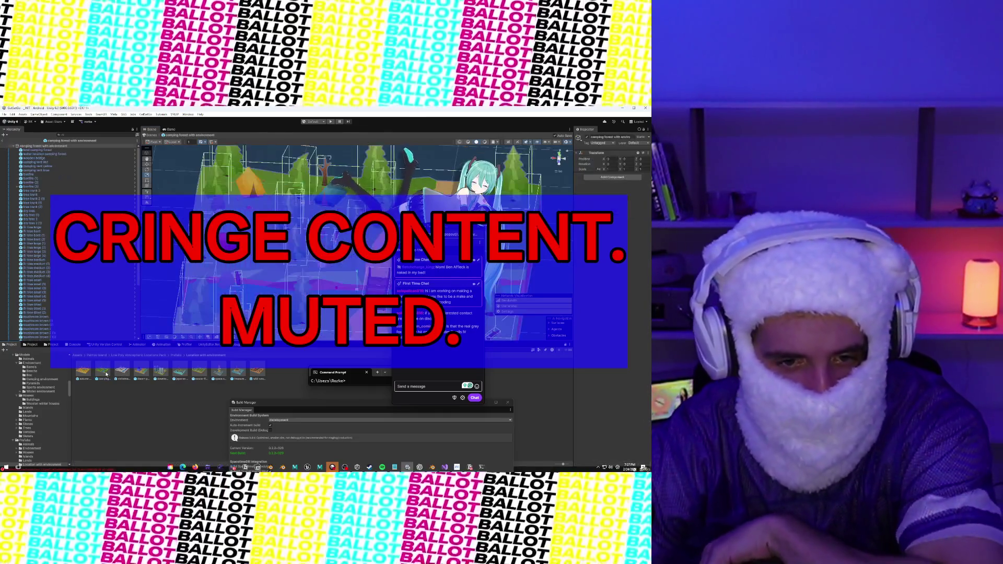
scroll(266, 274, "down", 5)
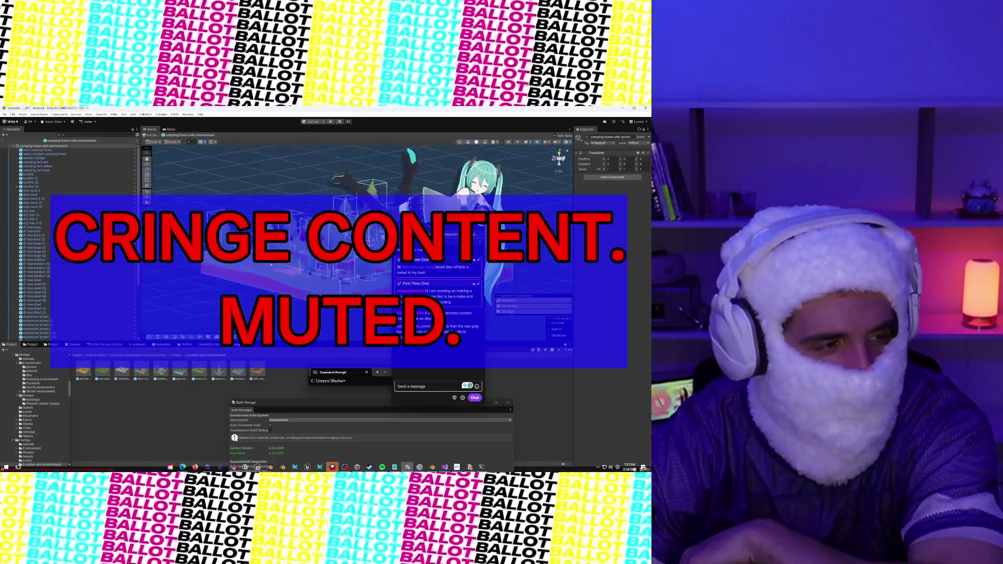
scroll(315, 279, "up", 5)
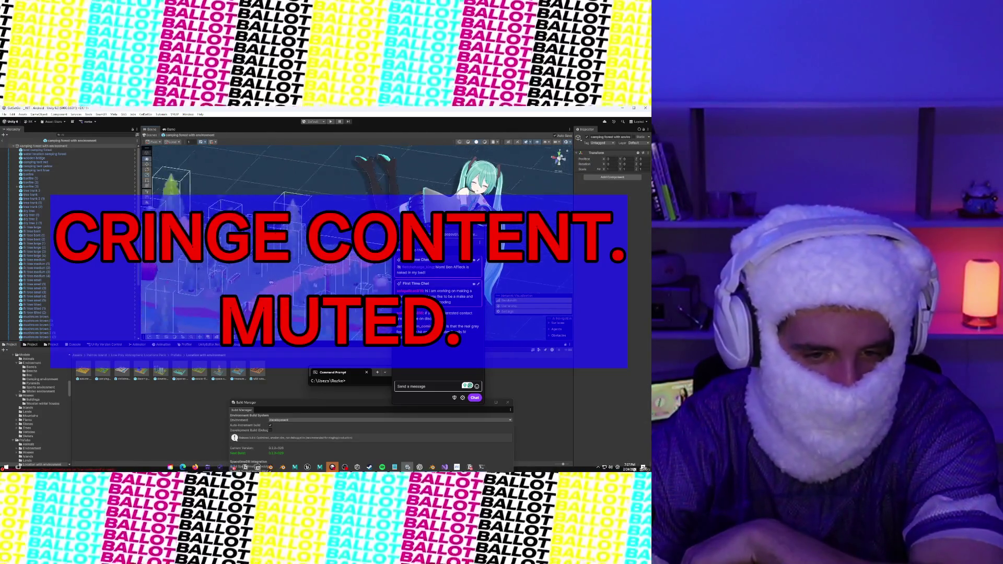
scroll(315, 278, "down", 3)
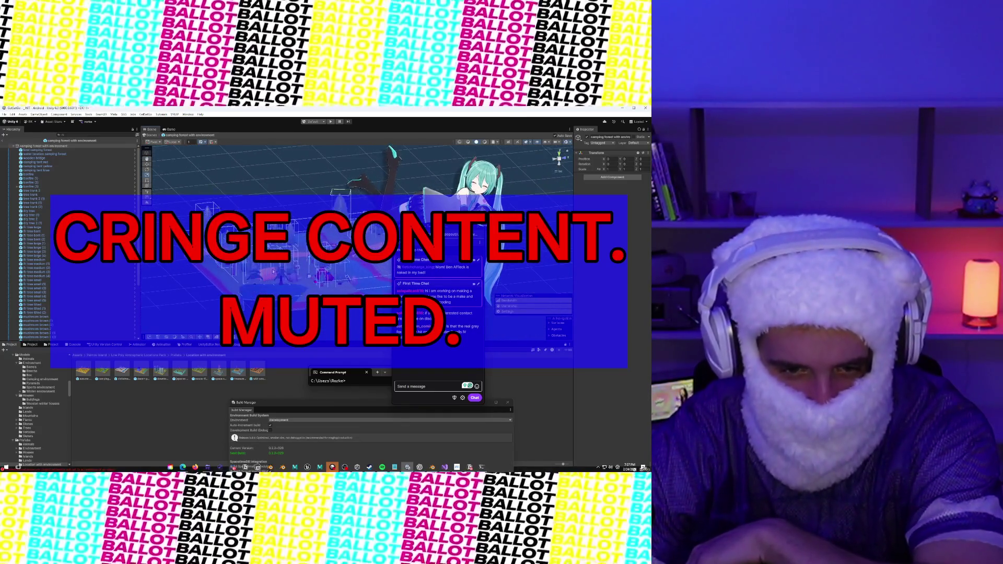
- Open the wild west railway station prefab, briefly view treasure island, then return
left_click(255, 372)
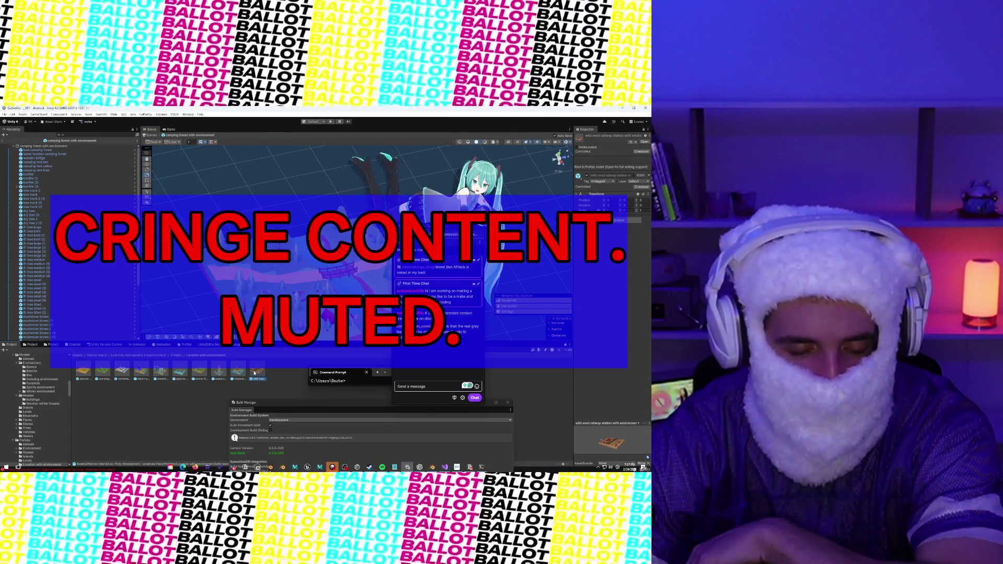
double_click(255, 372)
double_click(238, 372)
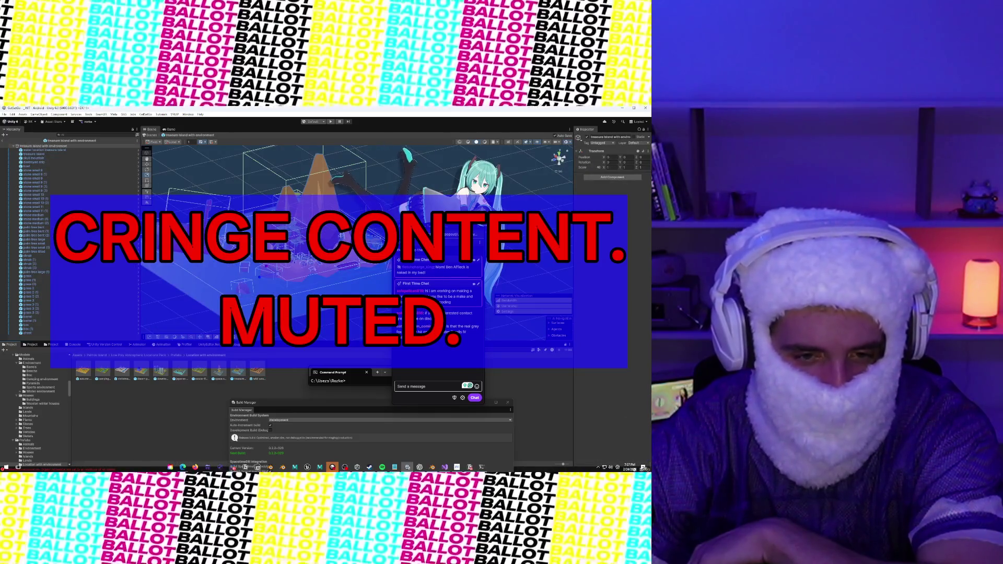
scroll(221, 284, "up", 5)
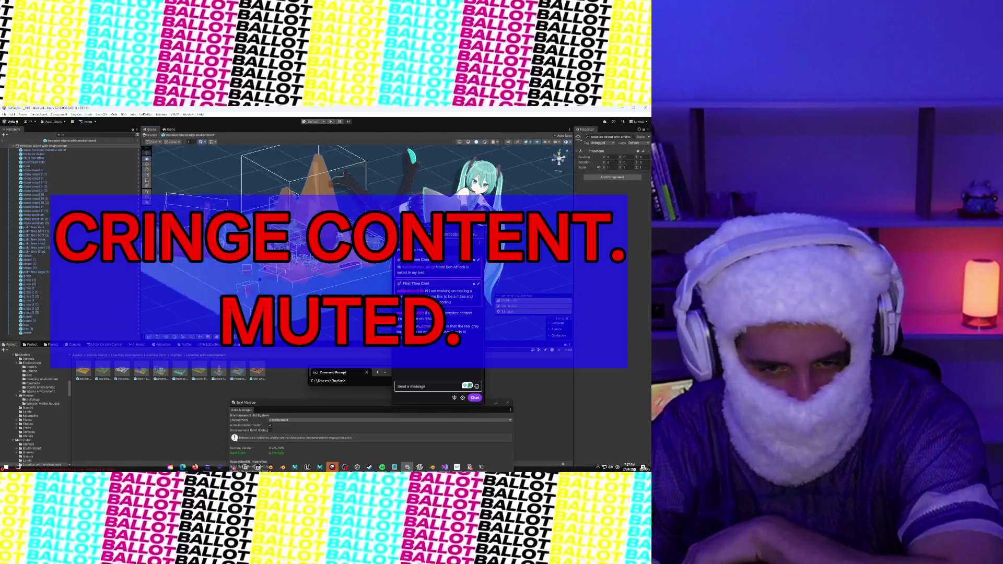
scroll(222, 284, "up", 5)
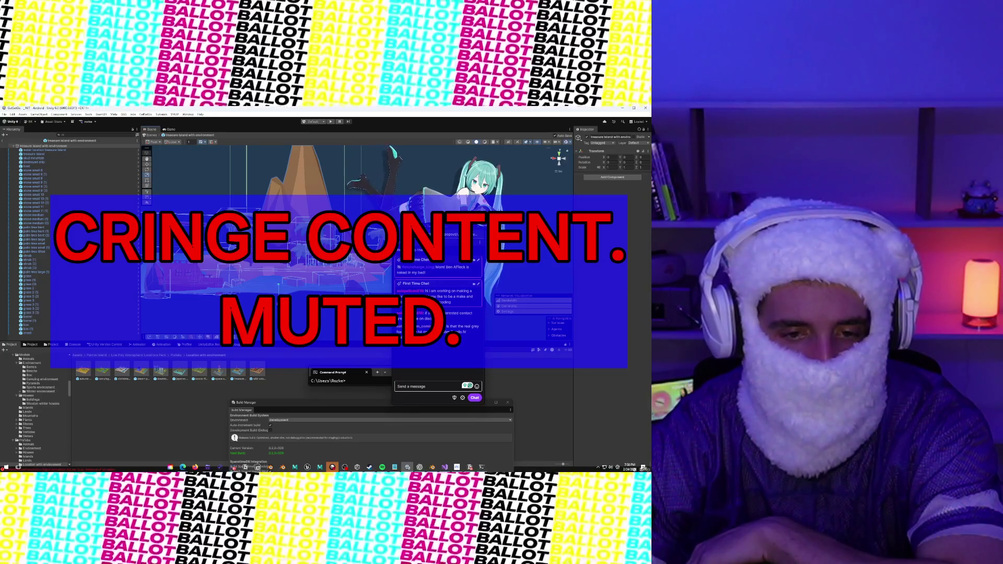
double_click(253, 370)
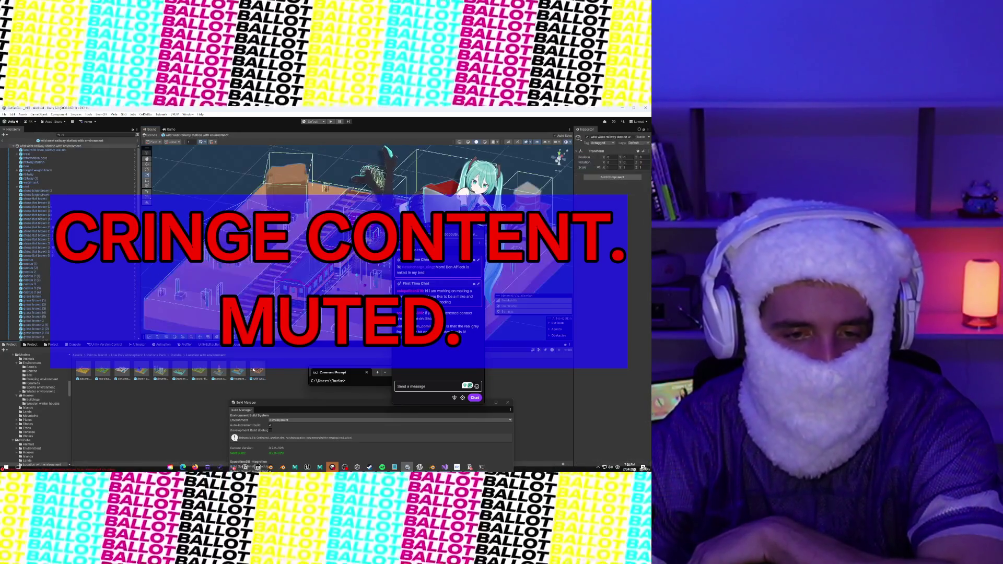
- Clear the selection and zoom around the railway station in the Scene view
left_click(253, 187)
scroll(310, 270, "down", 5)
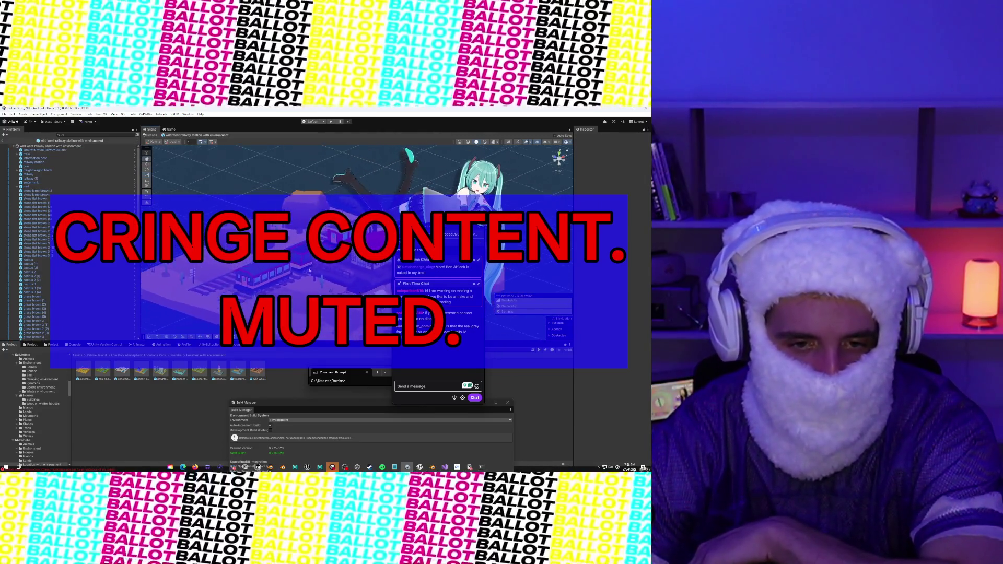
scroll(309, 270, "up", 5)
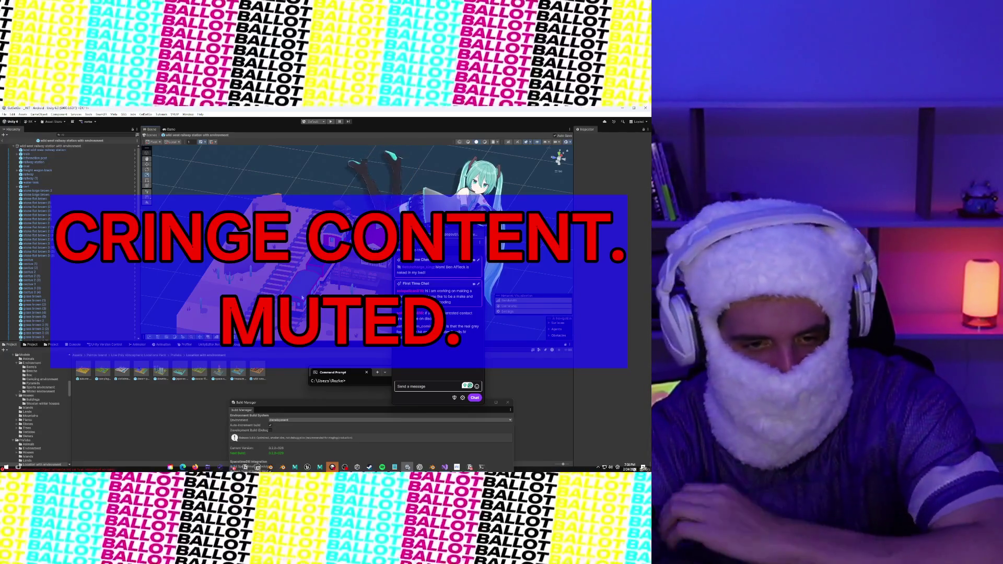
scroll(288, 273, "up", 3)
scroll(288, 273, "up", 3)
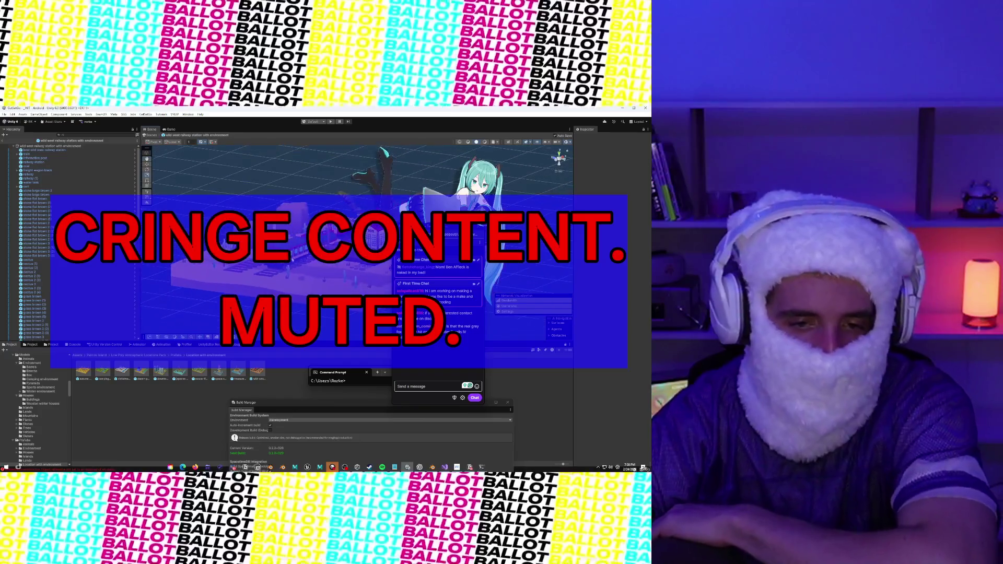
- Inspect the Cactus 6 object, then open the treasure island with environment prefab
left_click(30, 339)
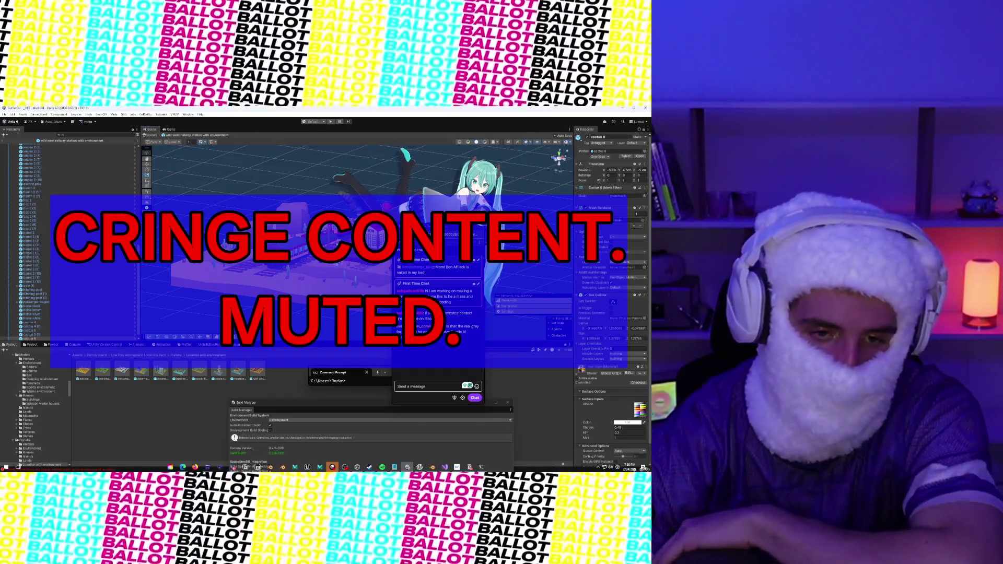
scroll(268, 286, "up", 5)
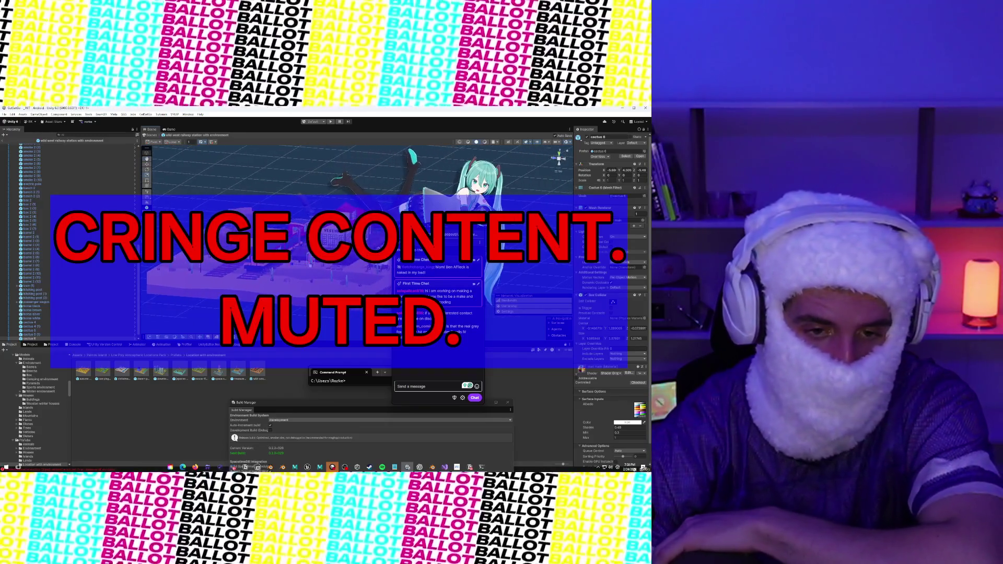
scroll(268, 286, "up", 5)
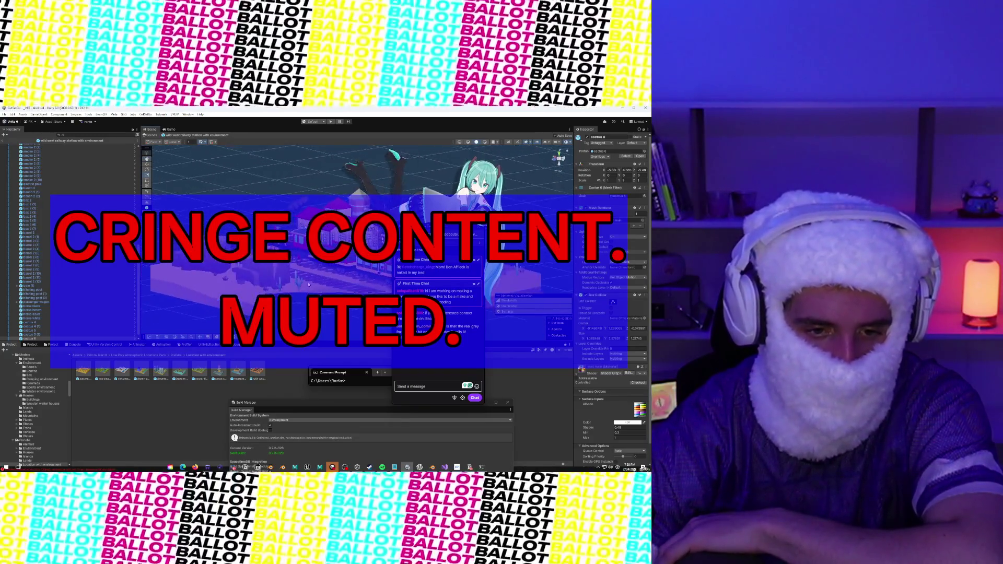
scroll(355, 213, "up", 5)
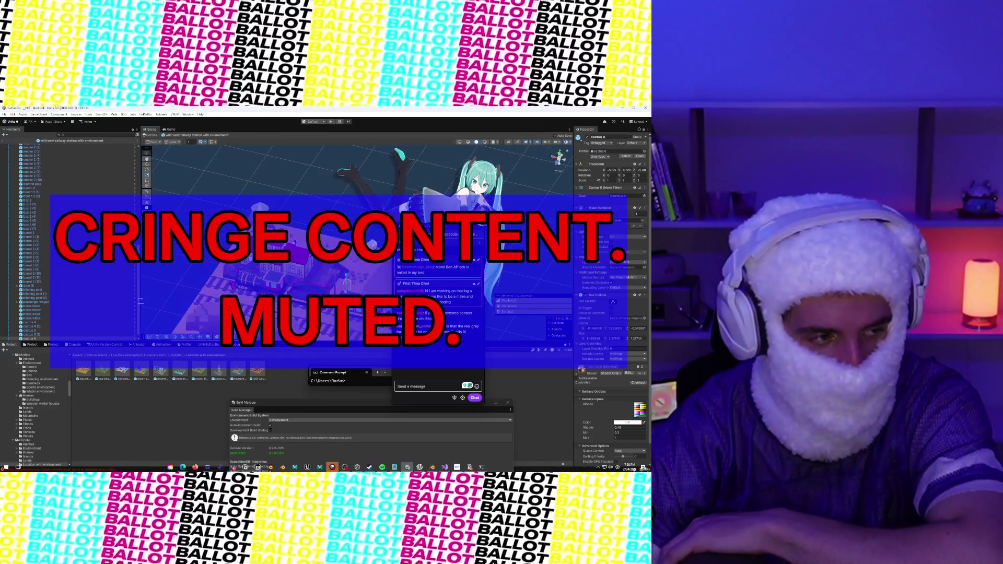
scroll(223, 291, "up", 5)
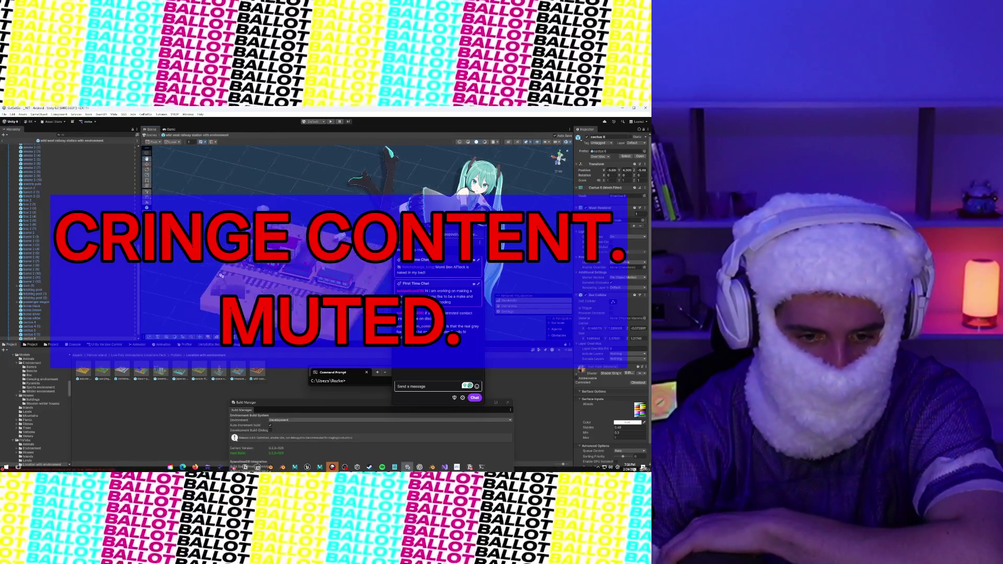
double_click(239, 372)
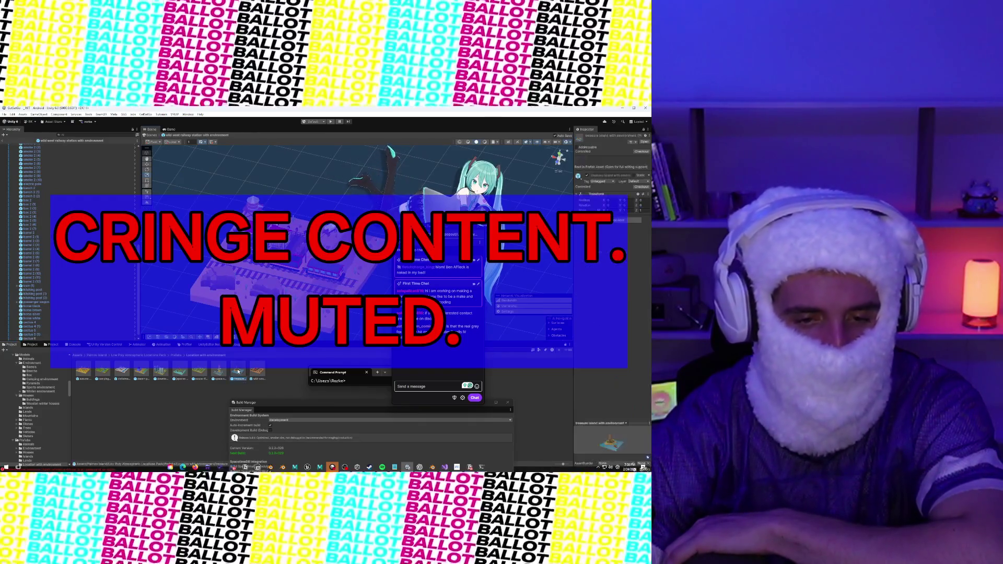
- Inspect the skull mountain, palm tree bent (2) and palm tree large (1) objects
left_click(298, 231)
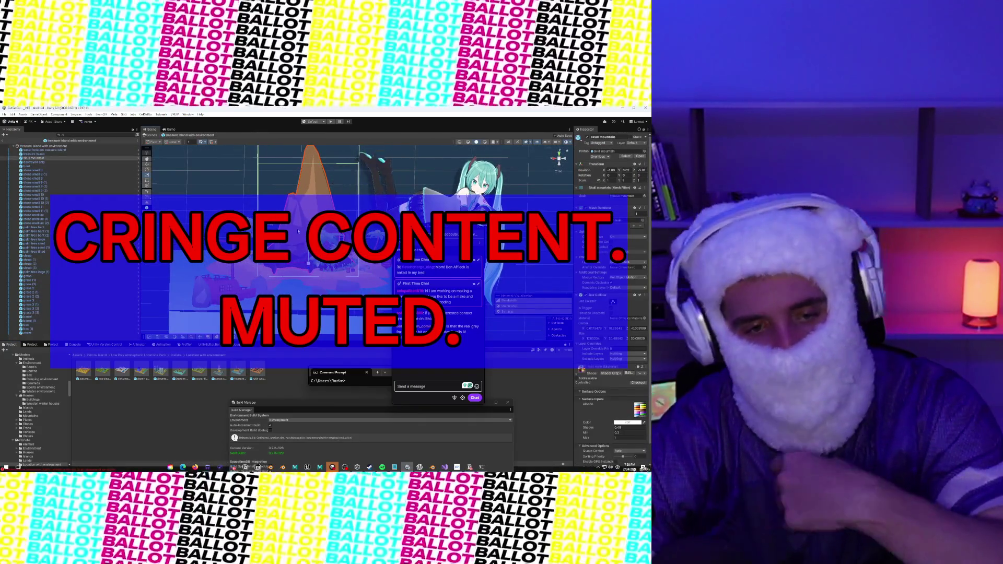
left_click(252, 237)
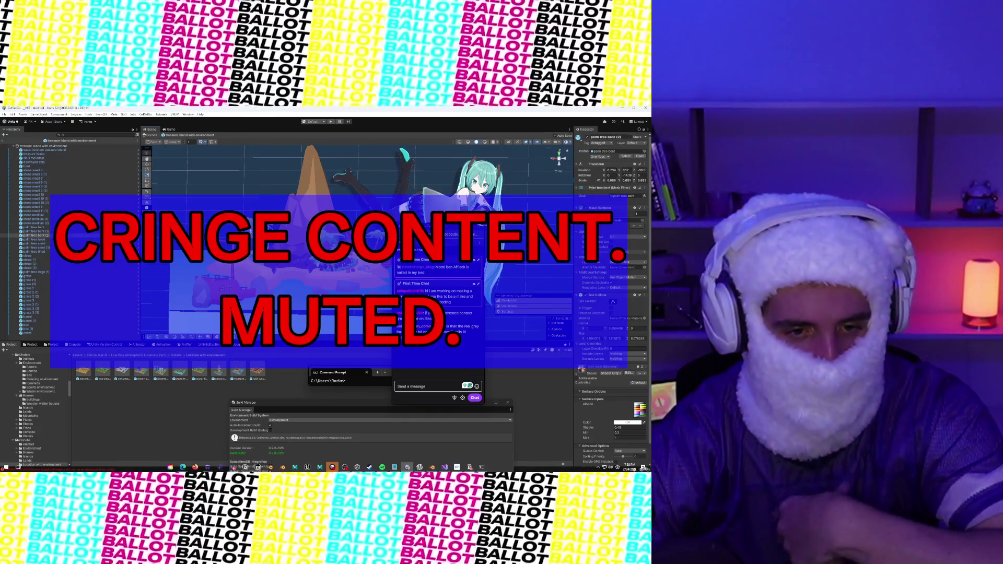
left_click(250, 229)
left_click(311, 172)
left_click_drag(301, 271, 294, 288)
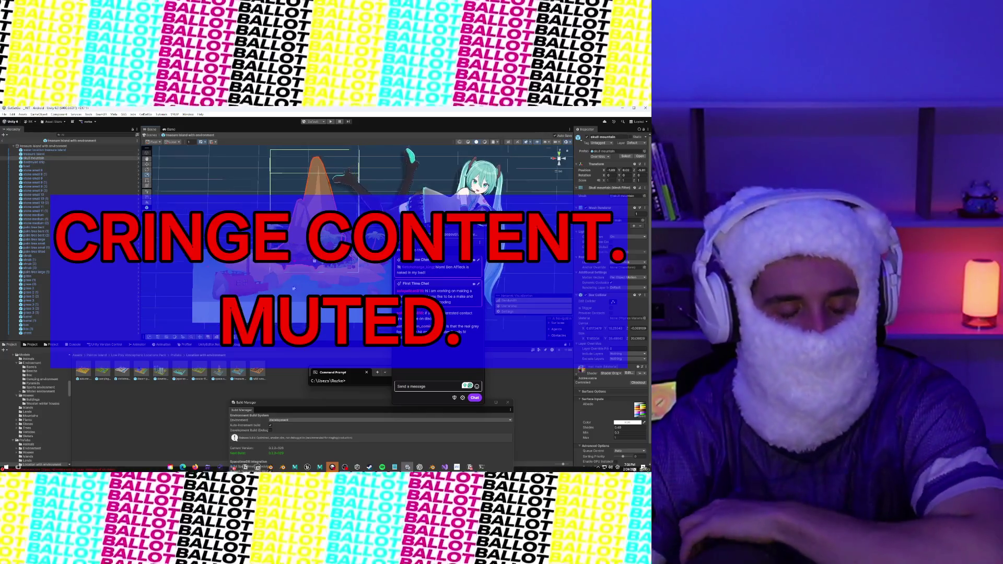
- Cycle through japanese island, camping forest and christmas village prefabs, ending on autumn atmosphere forest
double_click(180, 372)
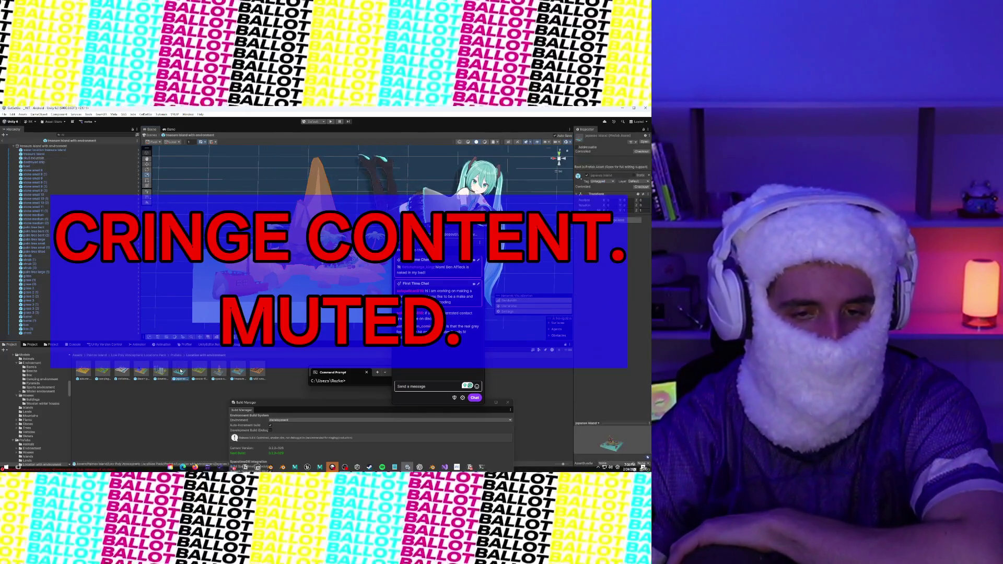
double_click(34, 158)
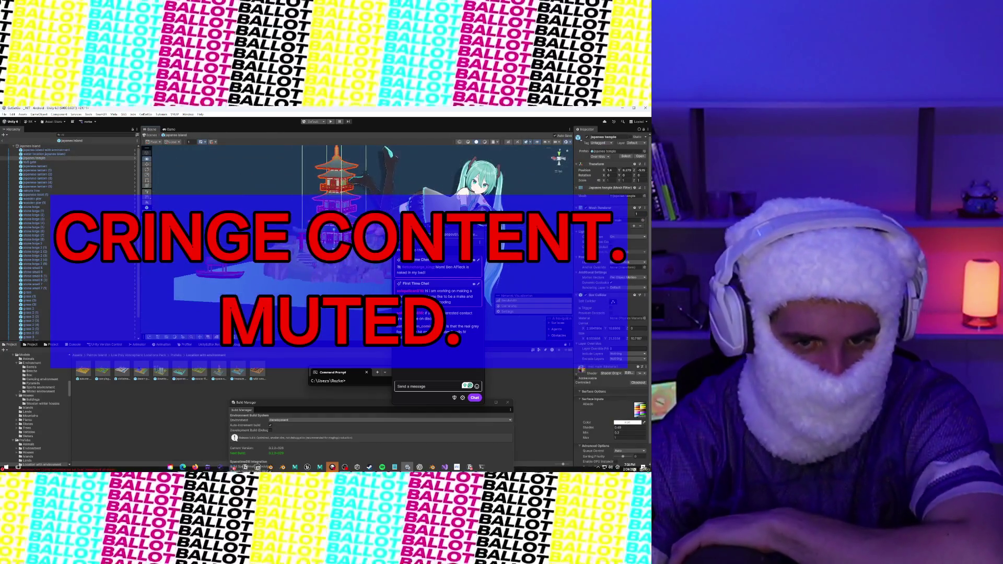
double_click(104, 370)
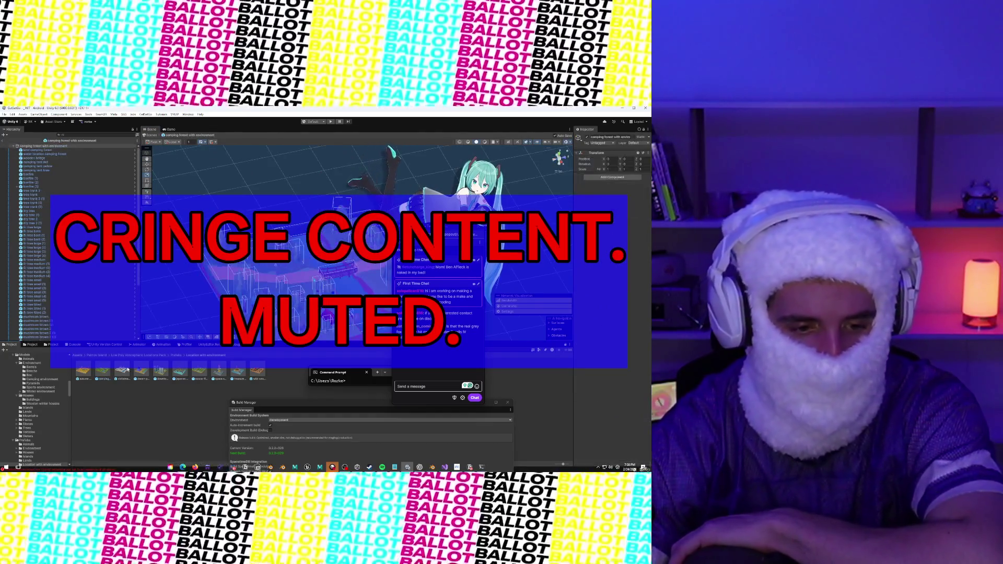
left_click(145, 370)
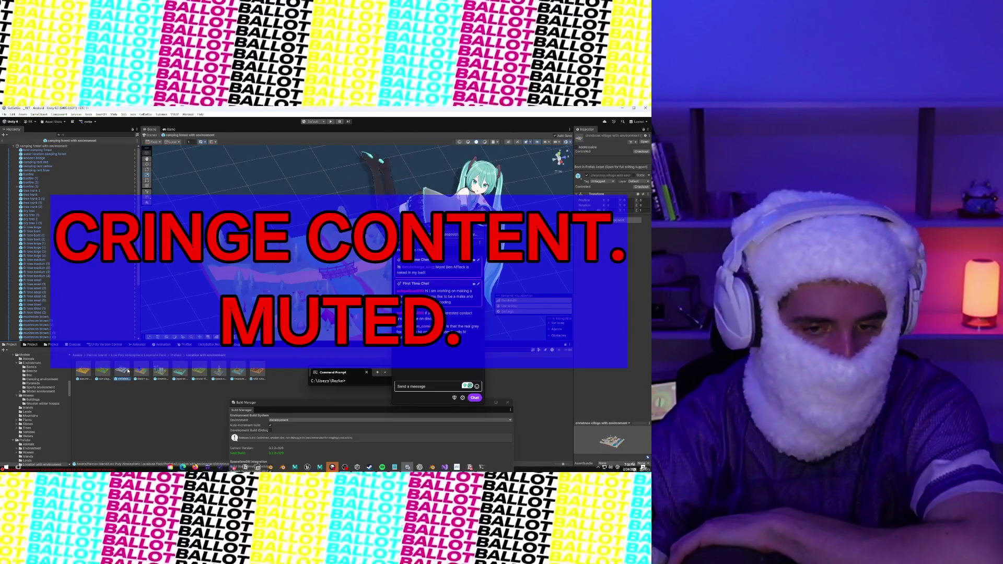
double_click(128, 371)
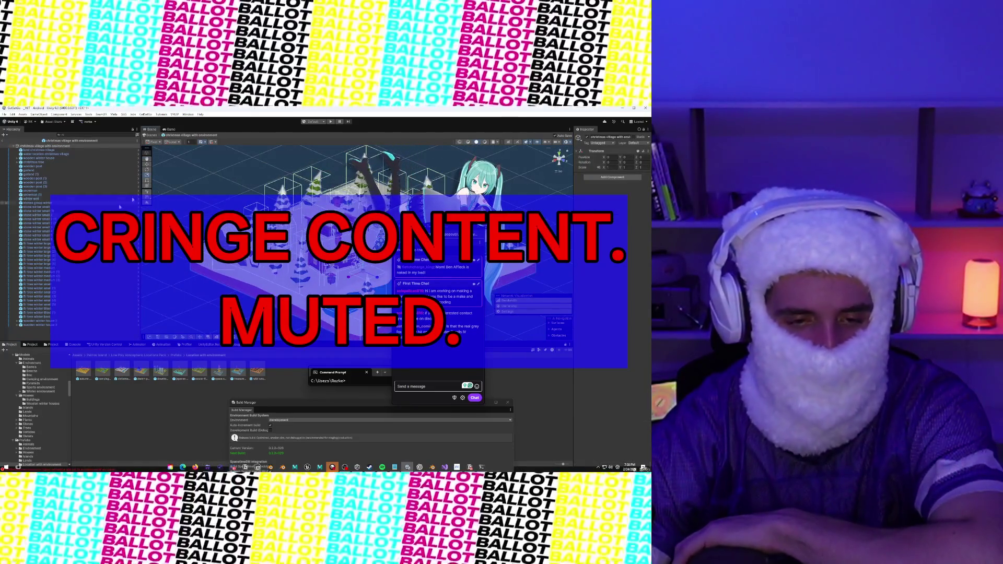
double_click(100, 372)
left_click(88, 373)
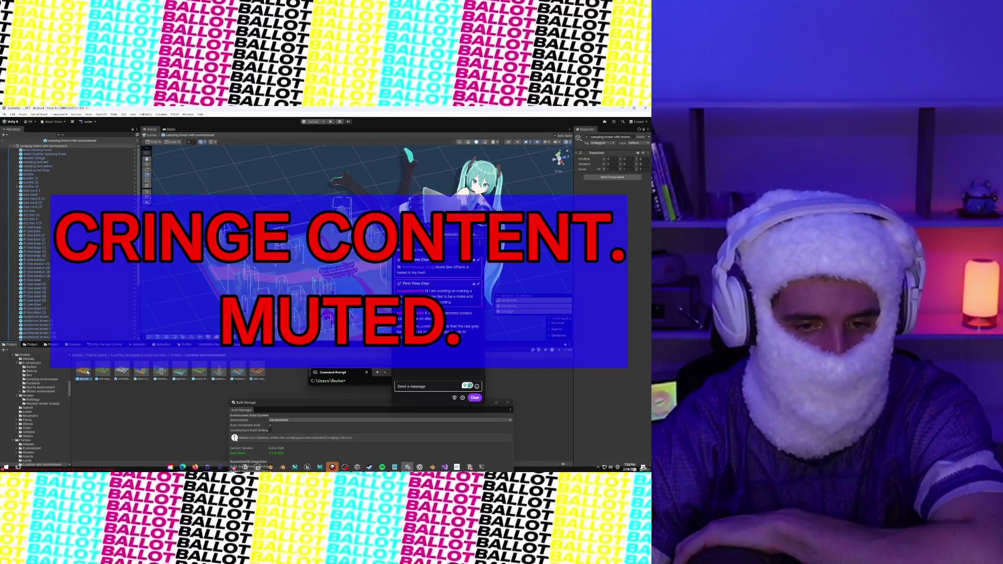
double_click(88, 372)
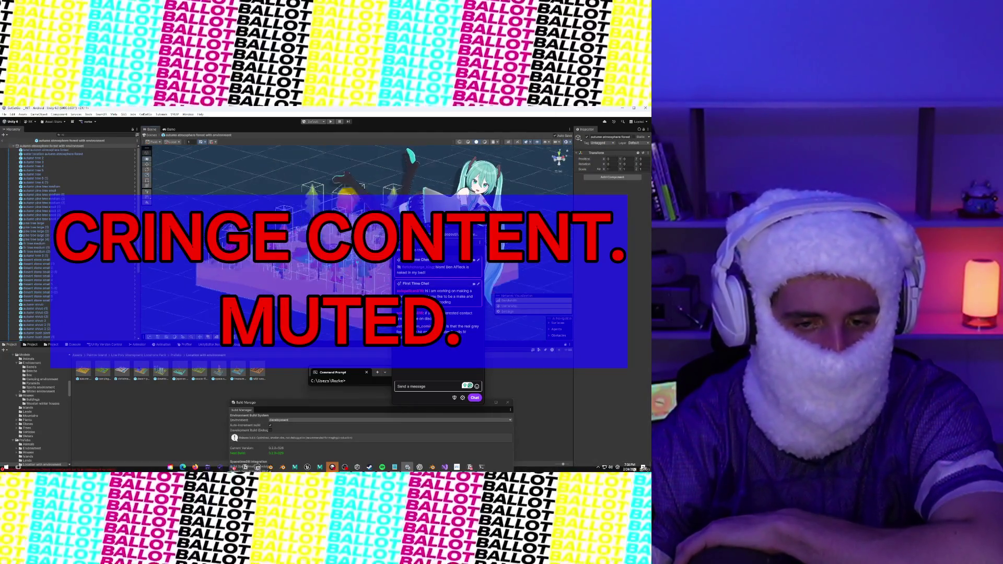